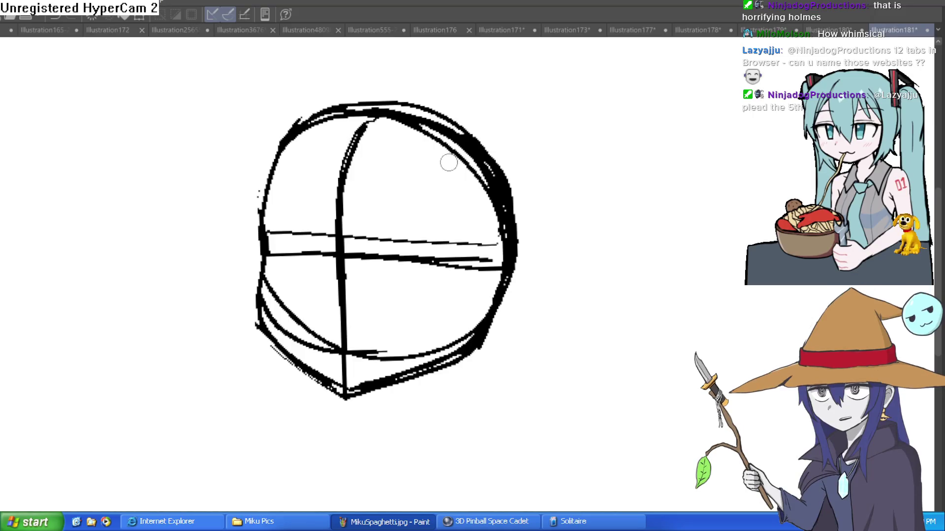
Erase the rough upper-left arcs of the head and start the first neck line.
mouse_move(266, 178)
left_mouse_down()
mouse_move(316, 100)
mouse_move(327, 105)
mouse_move(310, 122)
mouse_move(364, 108)
mouse_move(316, 116)
mouse_move(288, 137)
mouse_move(397, 106)
left_mouse_up()
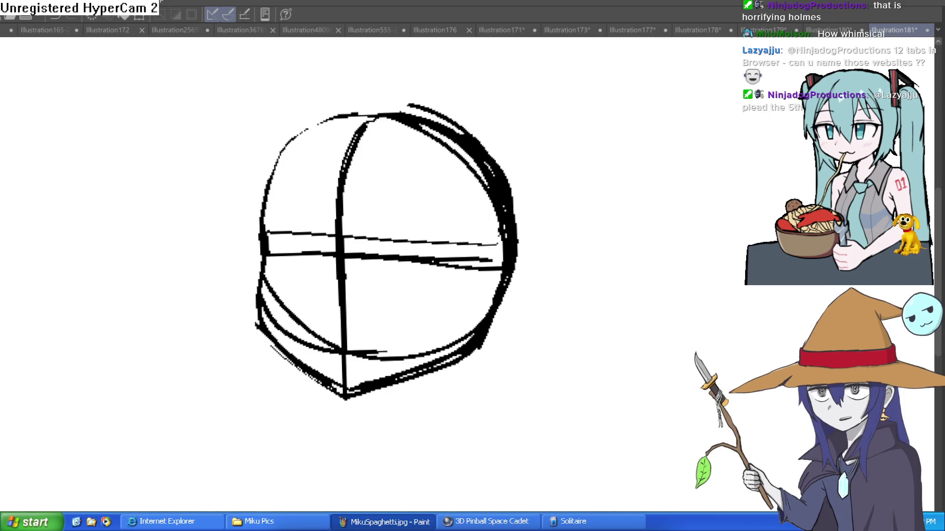
scroll(449, 320, "down", 3)
left_click_drag(415, 272, 419, 320)
Extend the left and right neck lines down into shoulder curves.
left_click_drag(344, 296, 337, 338)
mouse_move(415, 275)
left_mouse_down()
mouse_move(415, 323)
mouse_move(464, 350)
left_mouse_up()
mouse_move(347, 300)
left_mouse_down()
mouse_move(341, 326)
mouse_move(234, 400)
left_mouse_up()
mouse_move(463, 348)
left_mouse_down()
mouse_move(502, 383)
mouse_move(511, 443)
left_mouse_up()
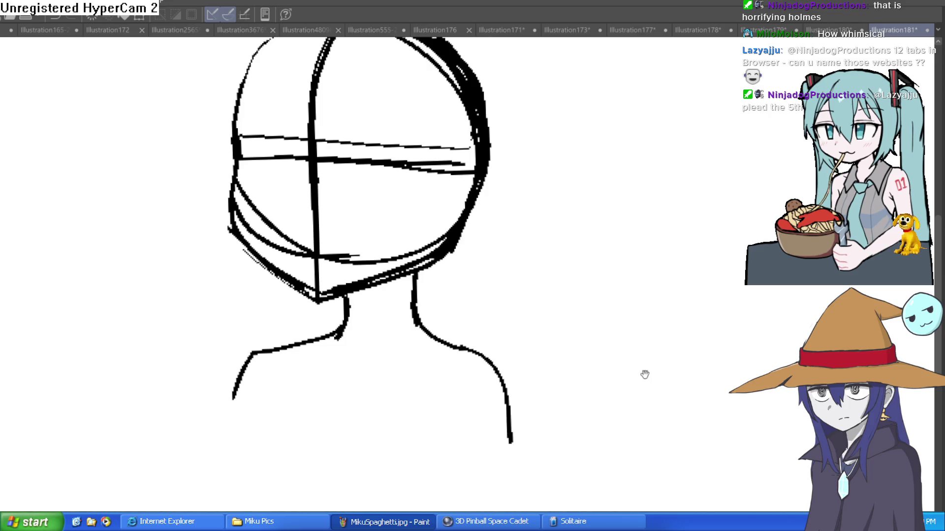
left_click_drag(643, 376, 553, 409)
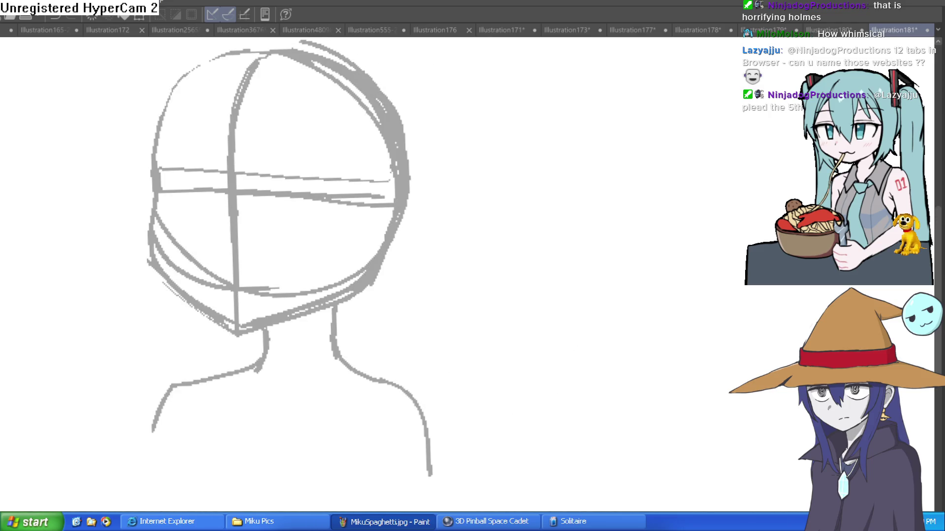
Retrace the head's left side and top with a fresh arc over the pale blue sketch.
left_click_drag(563, 340, 591, 357)
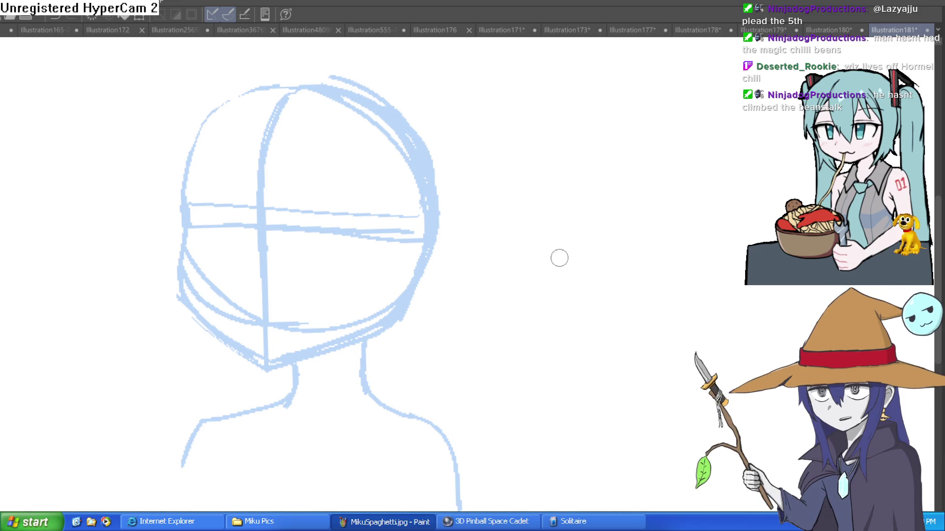
mouse_move(186, 208)
left_mouse_down()
mouse_move(205, 144)
mouse_move(253, 88)
mouse_move(339, 80)
mouse_move(378, 102)
left_mouse_up()
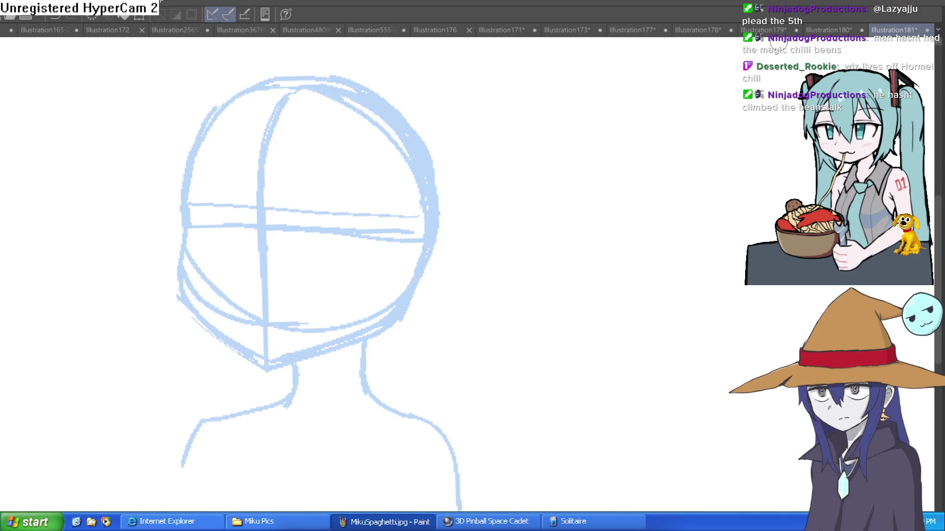
Sketch the lower jawline through the chin.
left_click_drag(359, 220, 354, 203)
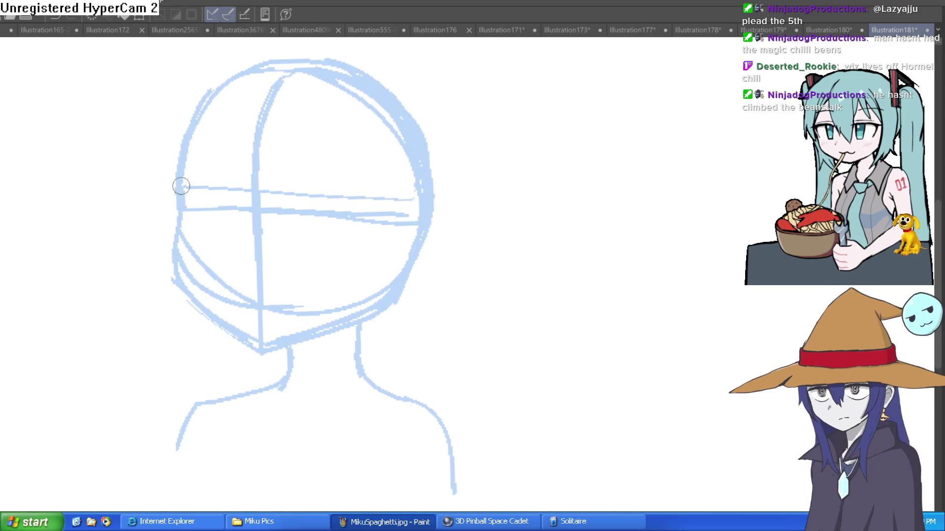
mouse_move(237, 318)
left_mouse_down()
mouse_move(263, 343)
mouse_move(397, 287)
left_mouse_up()
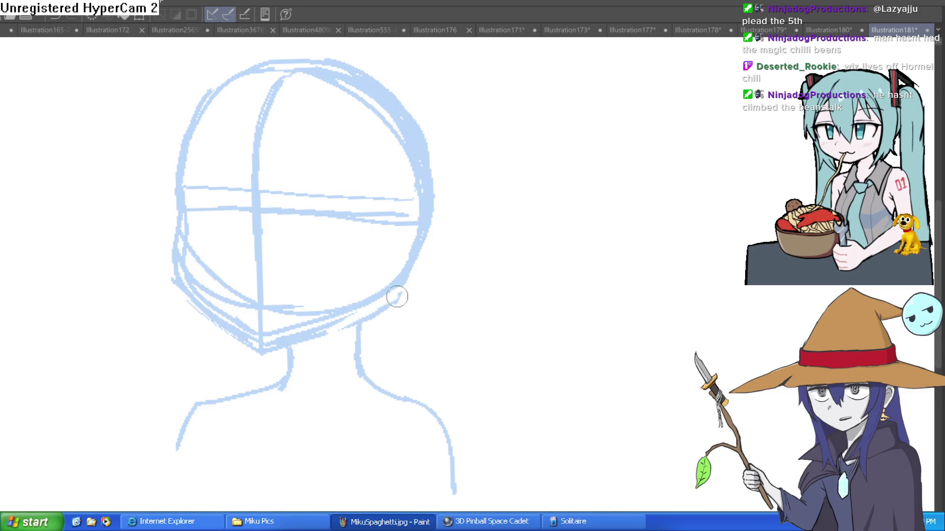
left_click_drag(315, 302, 263, 285)
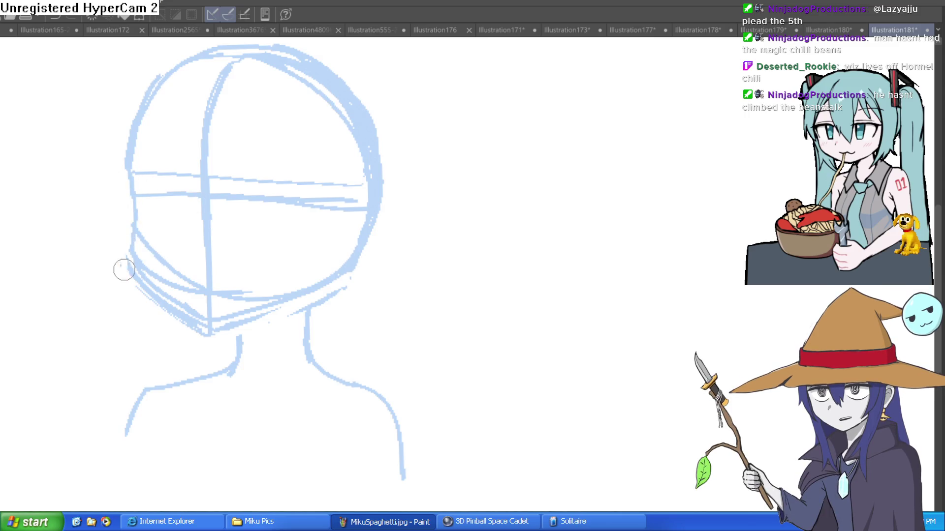
scroll(359, 299, "down", 4)
left_click_drag(358, 299, 352, 281)
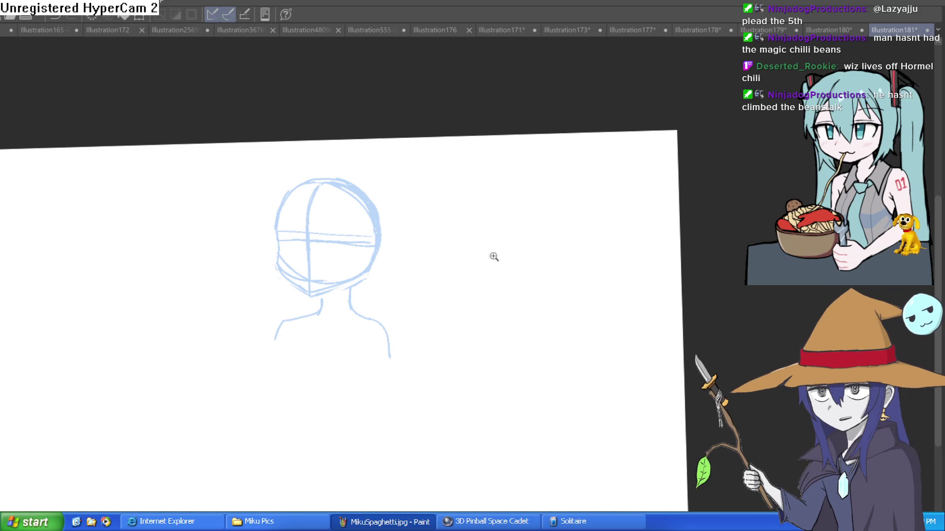
scroll(349, 305, "up", 4)
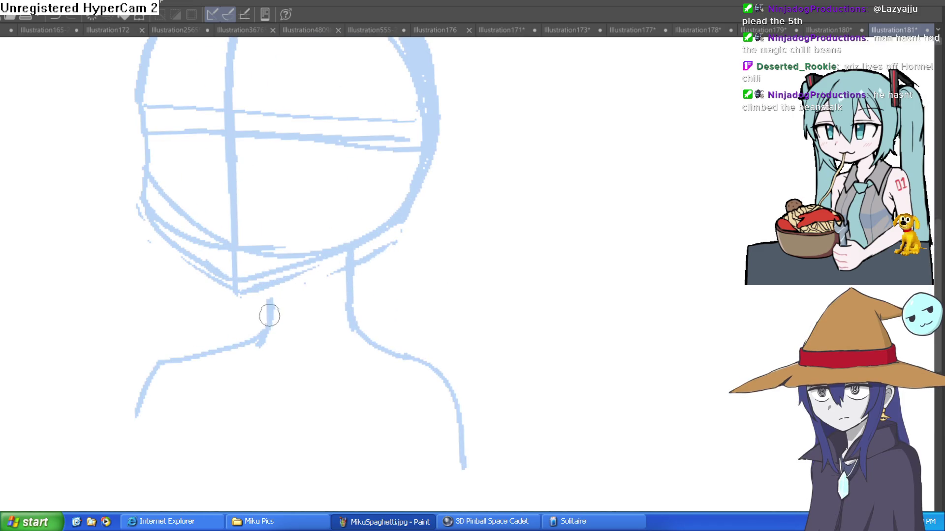
scroll(423, 222, "down", 3)
left_click_drag(423, 192, 423, 243)
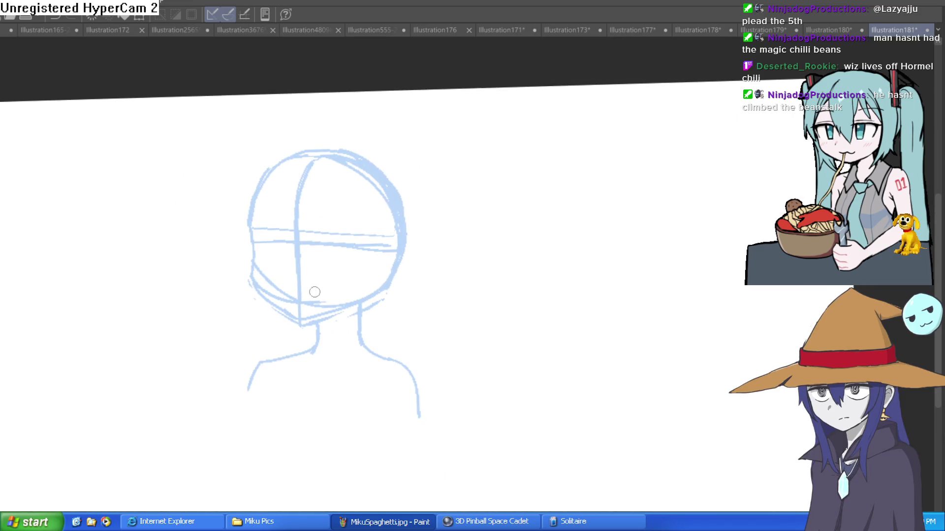
Trace the head's top outline and right neck, then ink the head's left side in black.
mouse_move(255, 203)
left_mouse_down()
mouse_move(291, 161)
mouse_move(393, 185)
left_mouse_up()
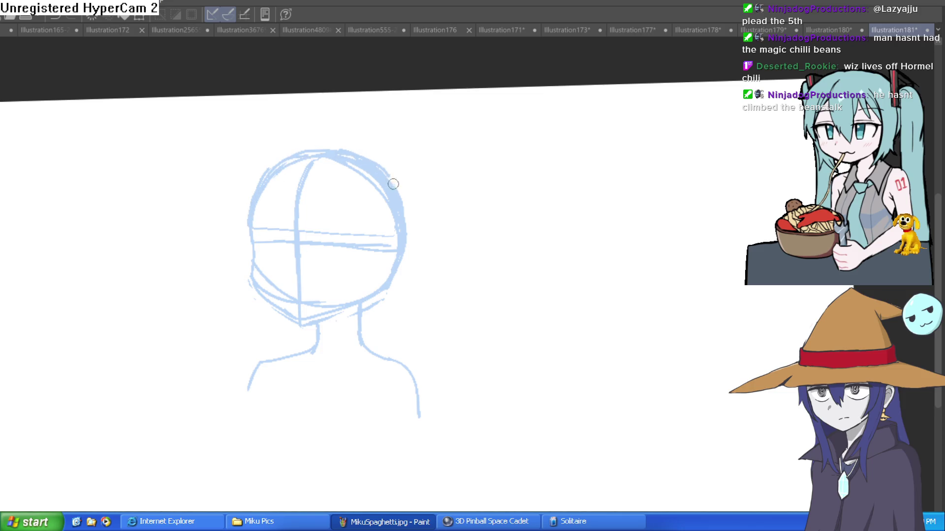
scroll(401, 222, "down", 3)
mouse_move(357, 270)
left_mouse_down()
mouse_move(396, 295)
mouse_move(416, 336)
left_mouse_up()
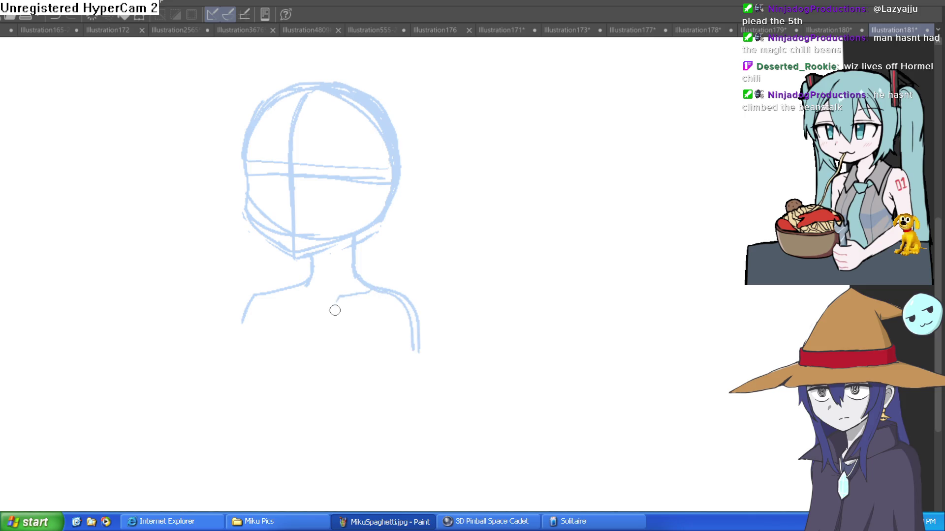
left_click_drag(387, 287, 400, 263)
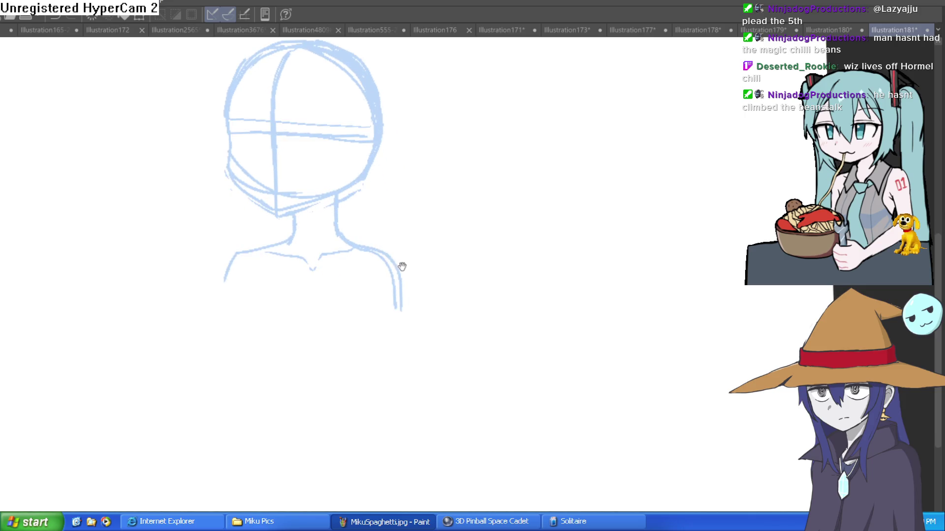
scroll(432, 264, "down", 2)
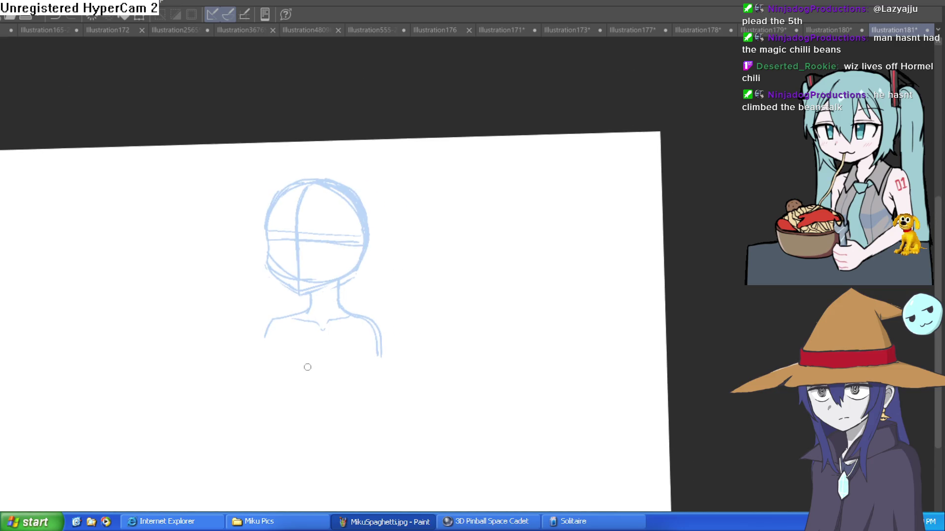
scroll(379, 290, "up", 1)
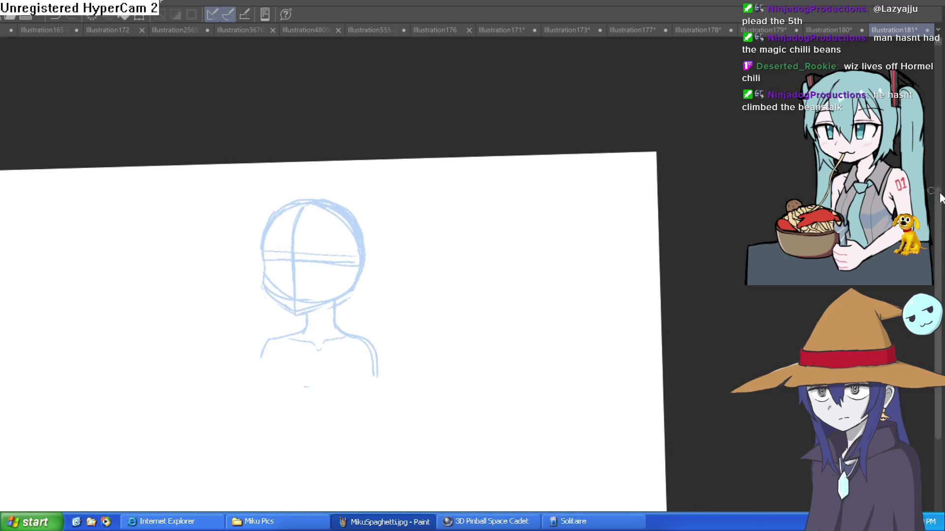
scroll(277, 261, "up", 4)
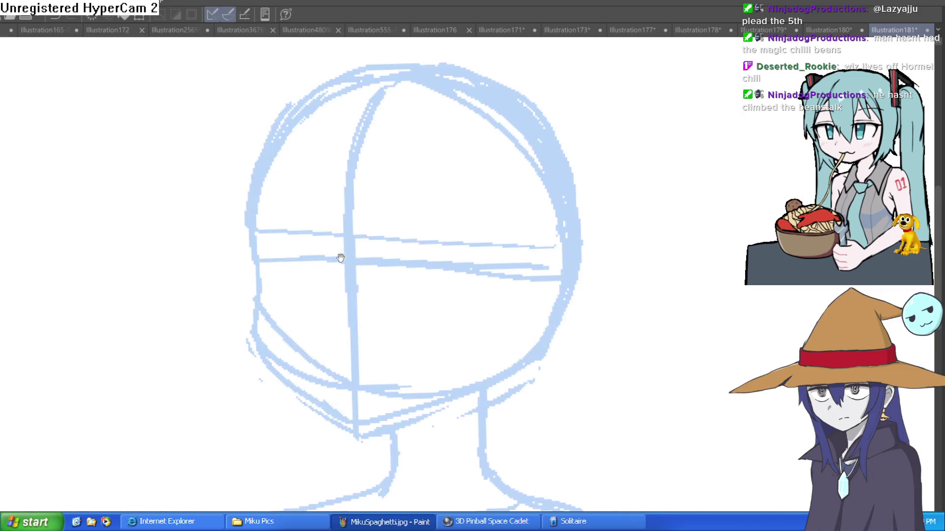
mouse_move(241, 211)
left_mouse_down()
mouse_move(264, 365)
mouse_move(349, 426)
mouse_move(463, 374)
mouse_move(533, 314)
left_mouse_up()
Extend the black outline up the head's left side, rotate the view and undo a stray diagonal stroke.
scroll(514, 295, "up", 4)
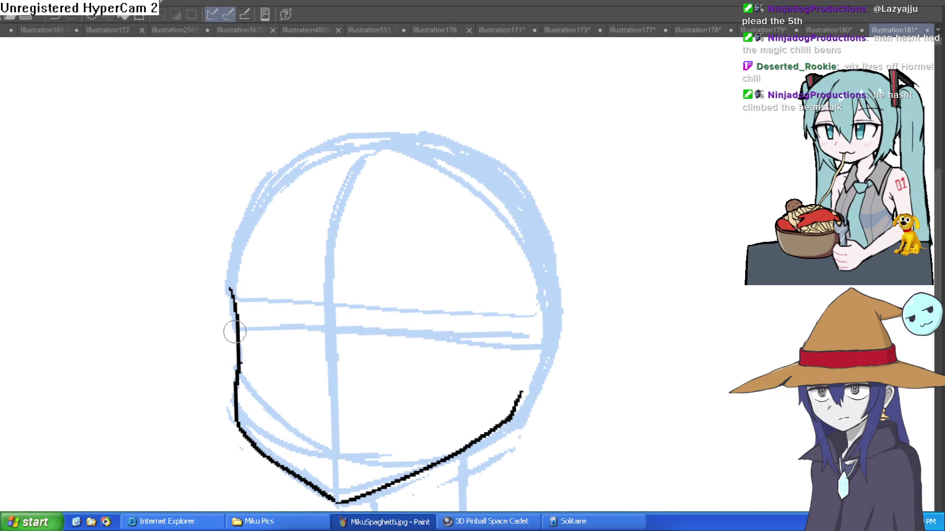
left_click_drag(236, 293, 263, 198)
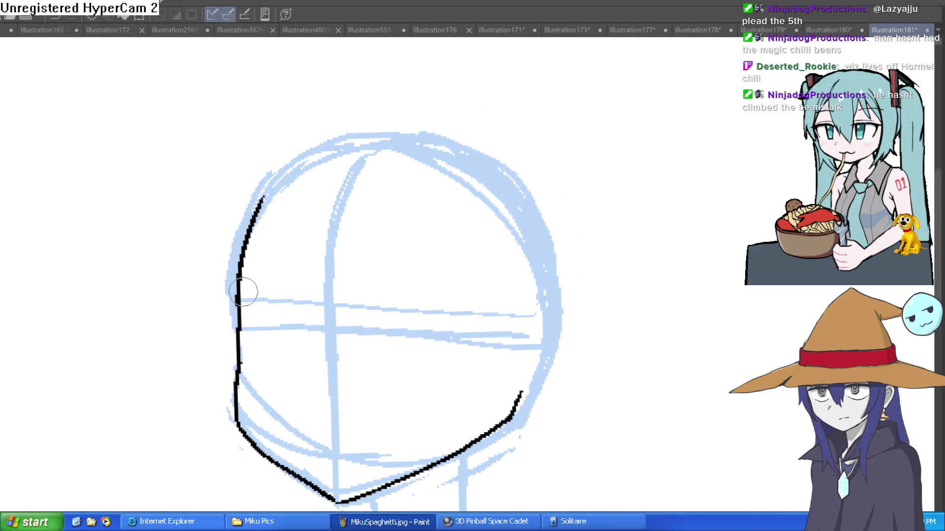
left_click_drag(210, 189, 376, 201)
left_click_drag(396, 382, 482, 302)
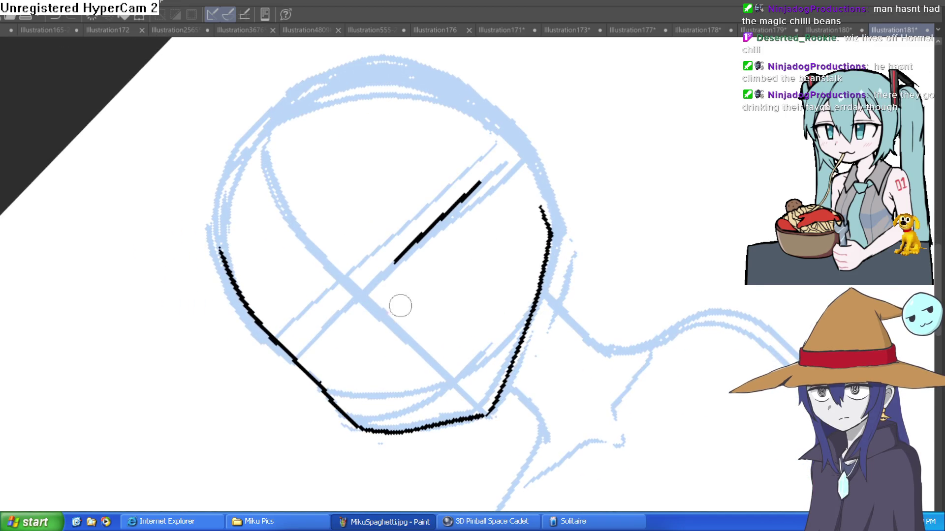
key("ctrl+z")
Ink and thicken both upper eyelids, adding a short stroke beside the left eye.
mouse_move(397, 259)
left_mouse_down()
mouse_move(460, 193)
mouse_move(480, 236)
mouse_move(457, 184)
left_mouse_up()
left_click_drag(419, 229, 468, 194)
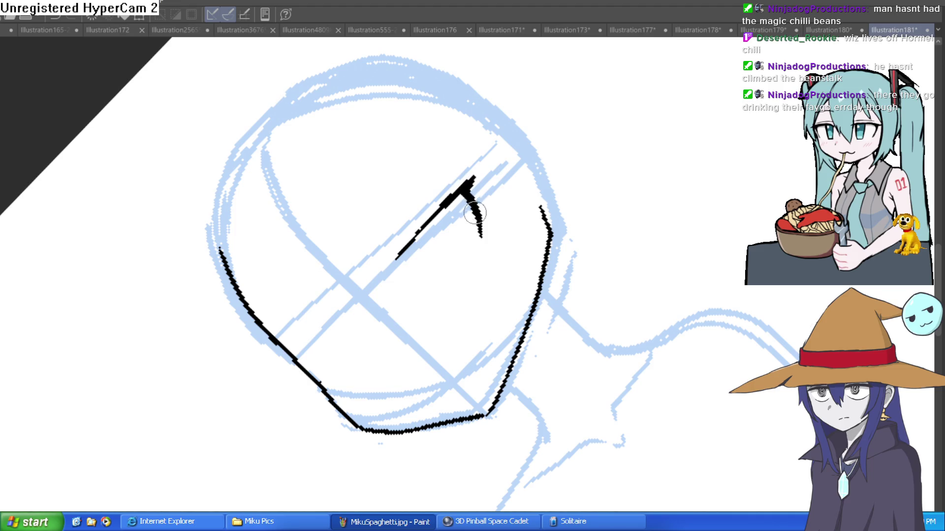
mouse_move(360, 300)
left_mouse_down()
mouse_move(305, 344)
mouse_move(338, 375)
mouse_move(307, 340)
mouse_move(290, 368)
left_mouse_up()
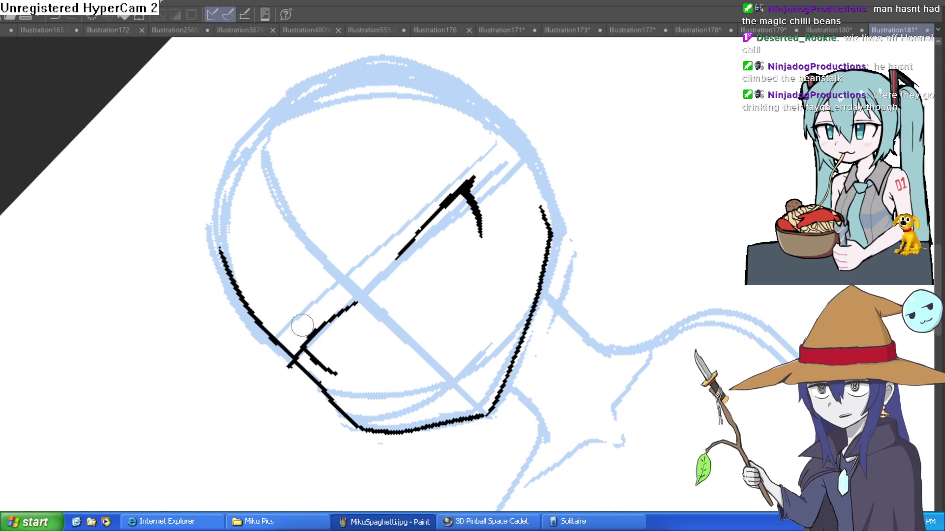
mouse_move(512, 209)
left_mouse_down()
mouse_move(475, 381)
mouse_move(628, 347)
mouse_move(585, 249)
mouse_move(437, 236)
mouse_move(589, 194)
mouse_move(525, 178)
mouse_move(523, 196)
mouse_move(591, 179)
left_mouse_up()
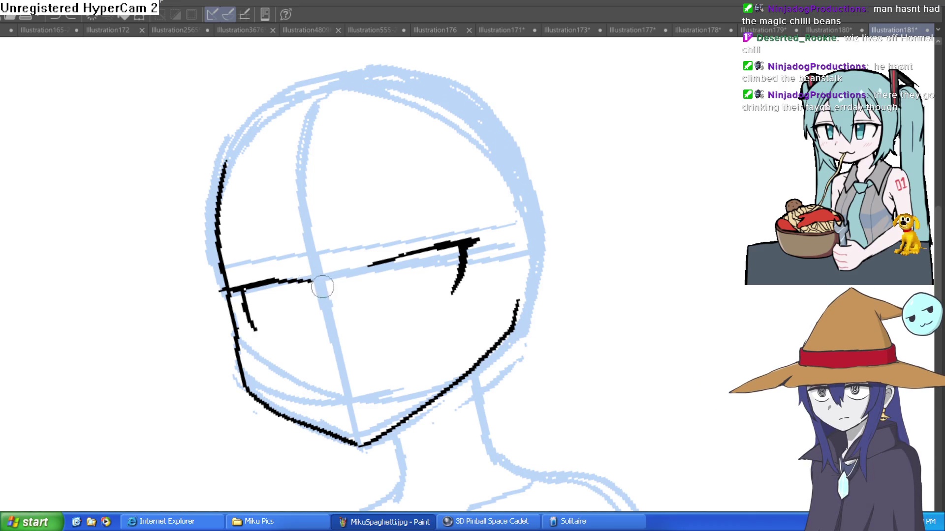
left_click_drag(248, 293, 255, 329)
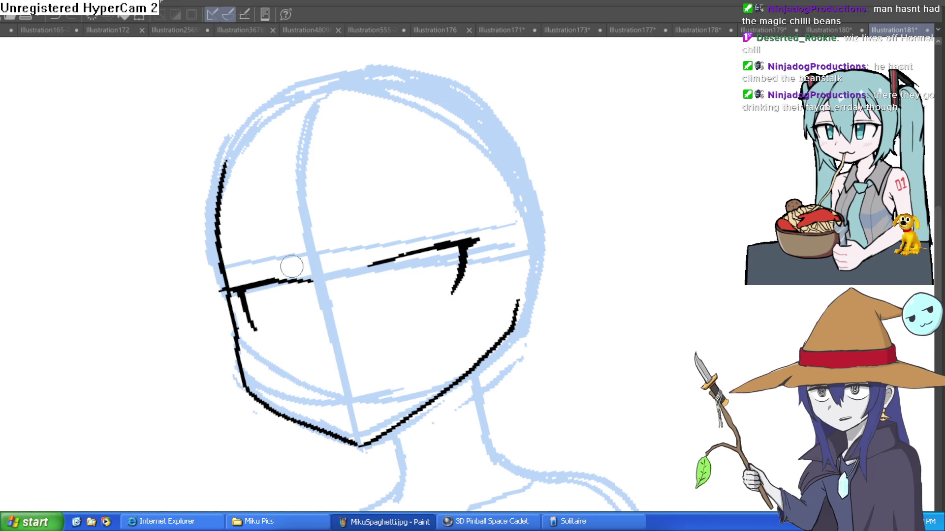
left_click_drag(453, 248, 376, 266)
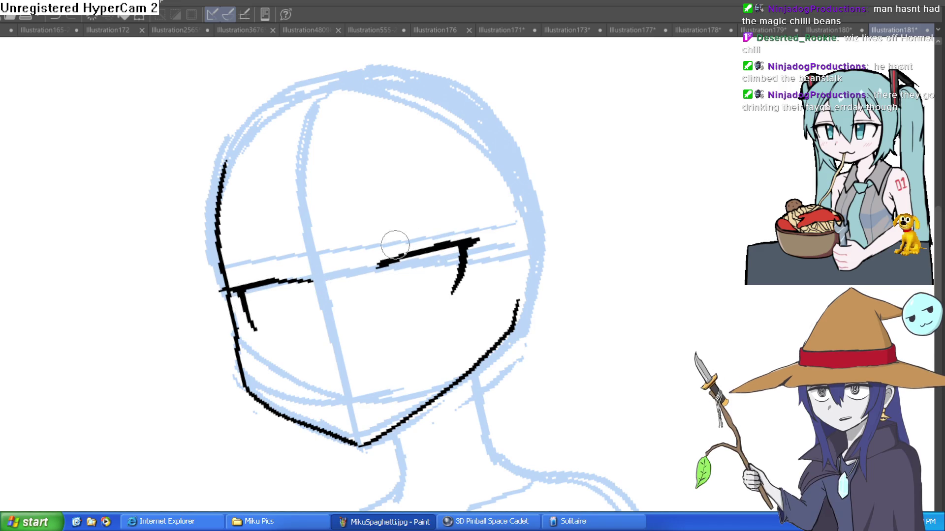
left_click(352, 259)
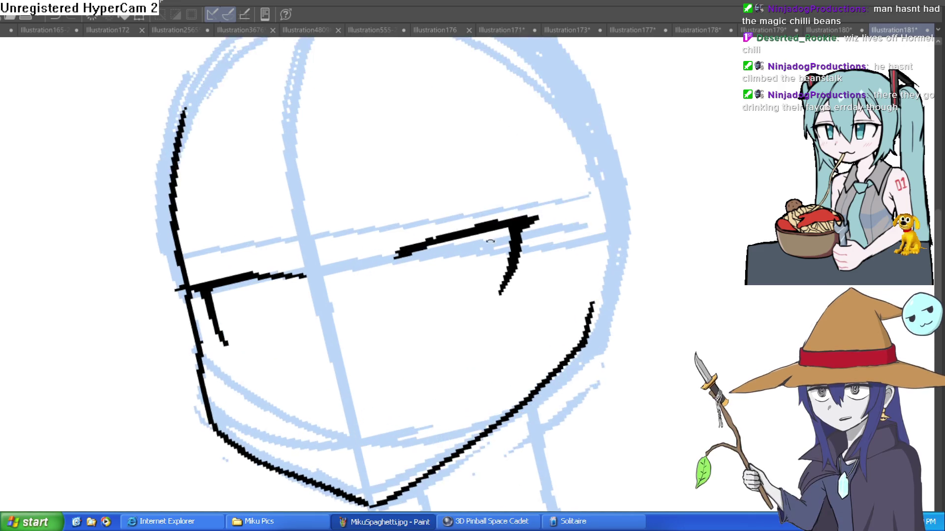
Level the canvas and ink the right eye's lid and both pupil outlines.
key("^")
mouse_move(447, 244)
left_mouse_down()
mouse_move(408, 248)
mouse_move(463, 241)
left_mouse_up()
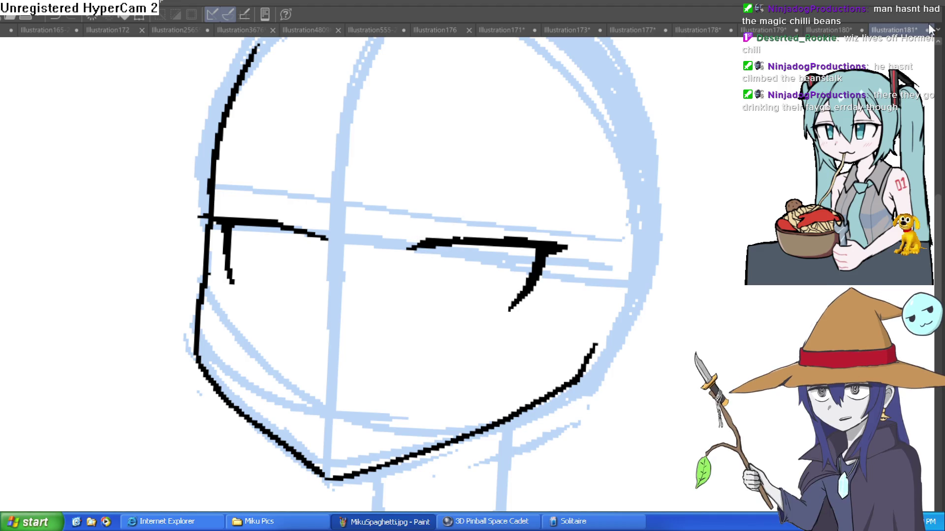
scroll(438, 243, "up", 4)
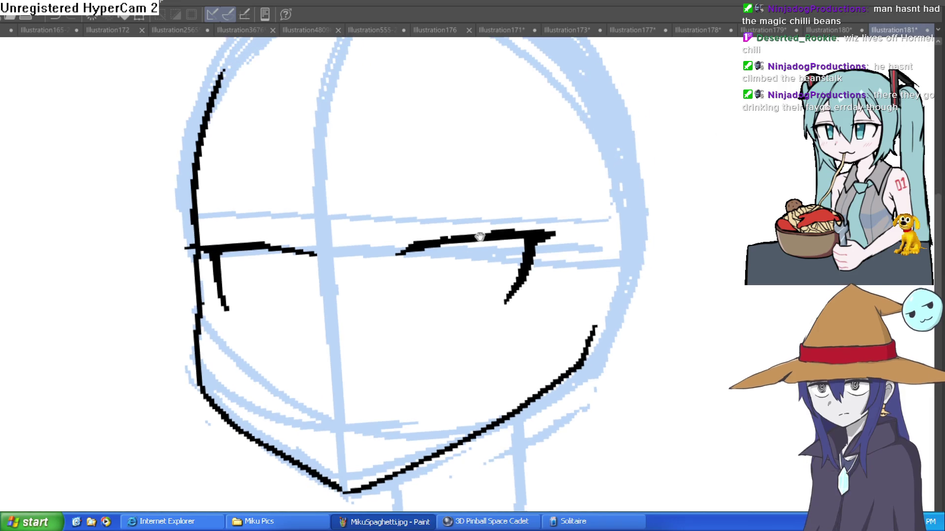
mouse_move(436, 233)
left_mouse_down()
mouse_move(441, 326)
mouse_move(492, 332)
mouse_move(490, 229)
left_mouse_up()
mouse_move(163, 243)
left_mouse_down()
mouse_move(201, 344)
mouse_move(218, 242)
left_mouse_up()
Add an inner line to the face's left contour, erase the doubled jaw line, then switch to Construct 3.
left_click_drag(261, 375, 237, 327)
mouse_move(37, 207)
left_mouse_down()
mouse_move(89, 438)
mouse_move(274, 511)
mouse_move(245, 399)
mouse_move(232, 422)
mouse_move(219, 403)
mouse_move(249, 419)
mouse_move(359, 368)
left_mouse_up()
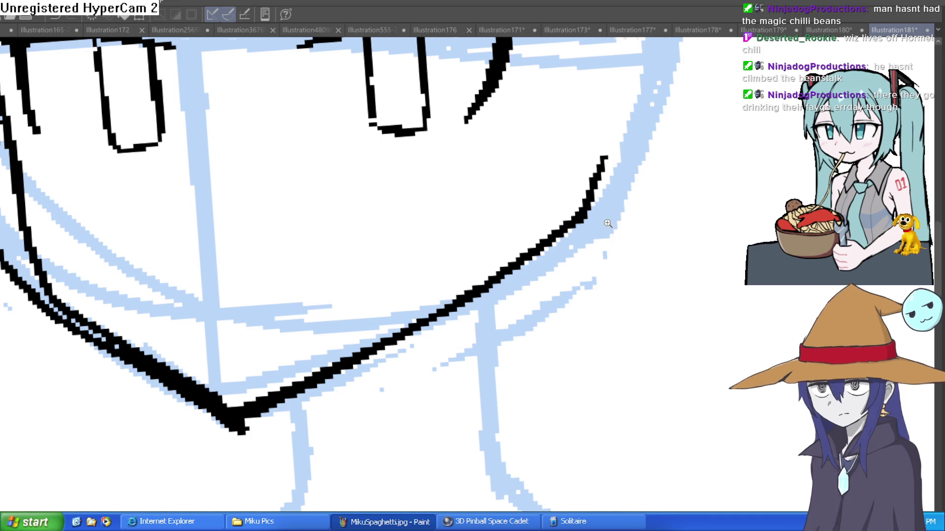
scroll(590, 236, "down", 3)
mouse_move(567, 261)
left_mouse_down()
mouse_move(585, 220)
mouse_move(563, 274)
left_mouse_up()
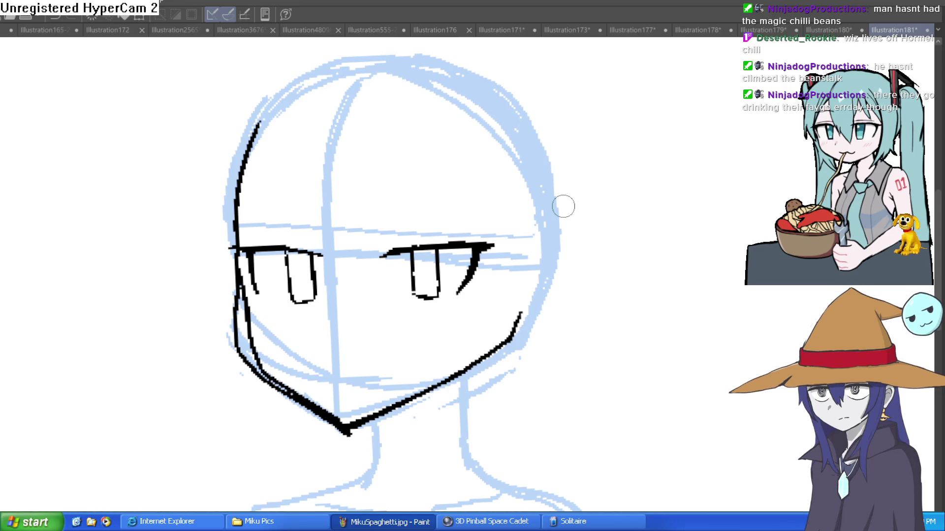
mouse_move(228, 287)
left_mouse_down()
mouse_move(231, 274)
mouse_move(237, 308)
left_mouse_up()
mouse_move(232, 258)
left_mouse_down()
mouse_move(228, 342)
mouse_move(232, 333)
mouse_move(241, 345)
left_mouse_up()
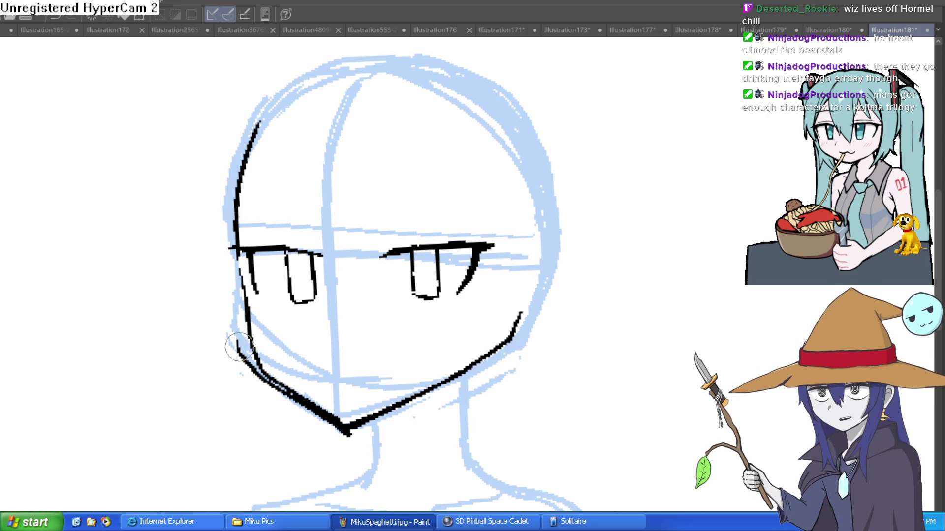
left_click_drag(240, 345, 281, 394)
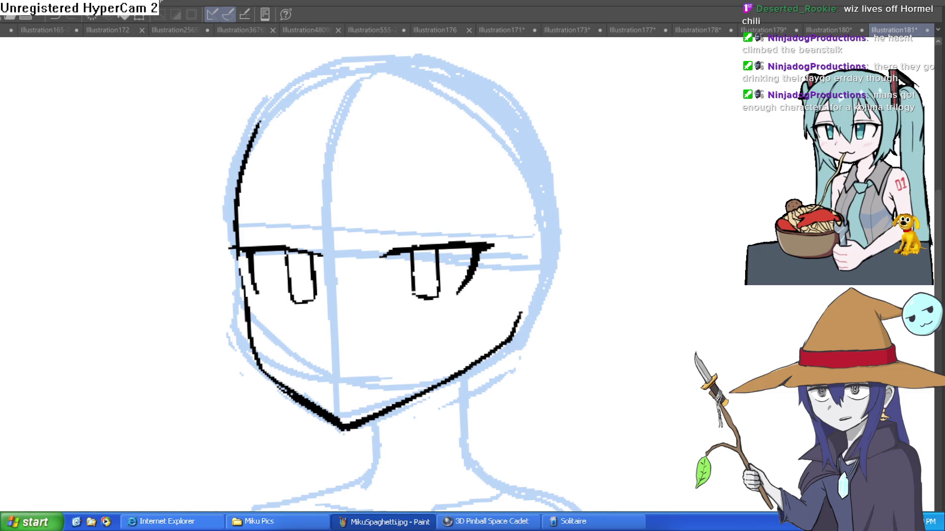
key("alt+Tab")
Move the flip phone sprite toward the middle and reposition the small blue-haired girl upright.
left_click_drag(590, 195, 586, 196)
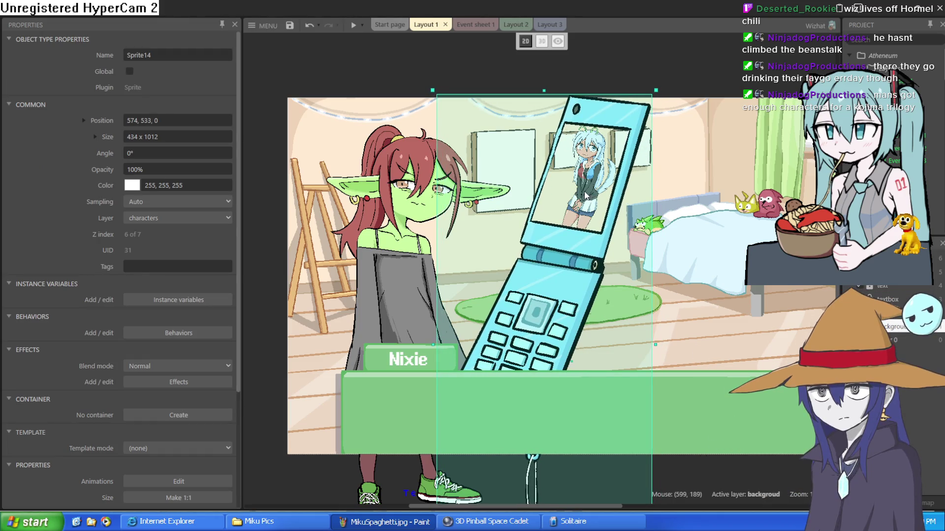
left_click_drag(610, 152, 553, 148)
mouse_move(606, 168)
left_mouse_down()
mouse_move(650, 256)
mouse_move(697, 300)
mouse_move(786, 315)
mouse_move(581, 320)
mouse_move(733, 295)
mouse_move(775, 271)
mouse_move(575, 253)
left_mouse_up()
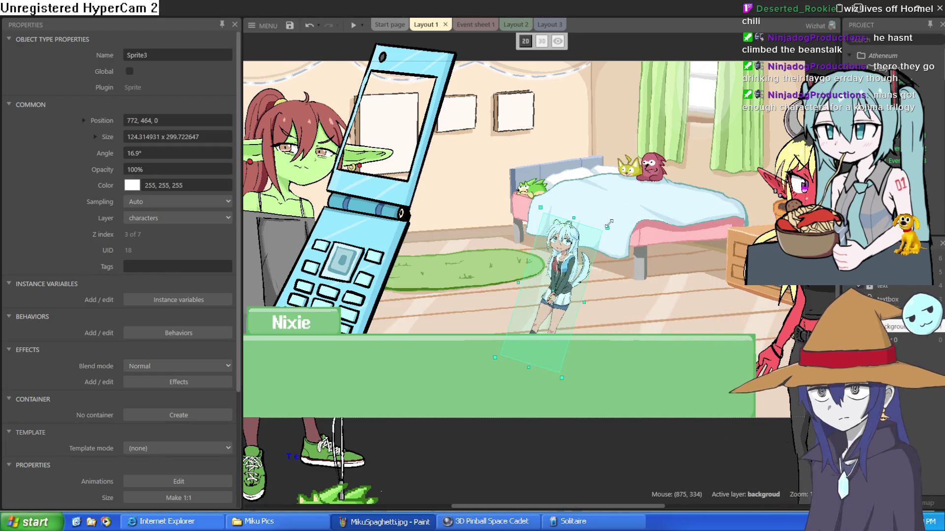
mouse_move(613, 223)
left_mouse_down()
mouse_move(590, 208)
mouse_move(543, 228)
left_mouse_up()
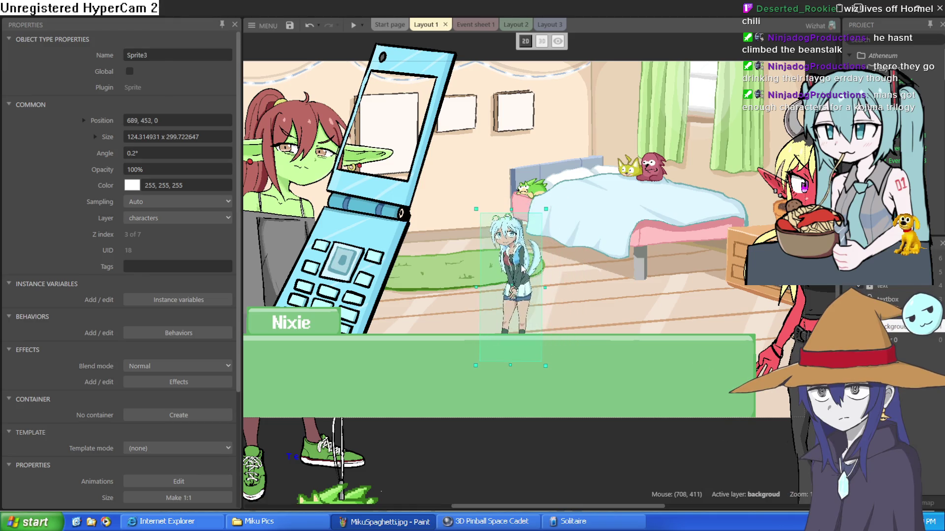
left_click_drag(350, 264, 469, 393)
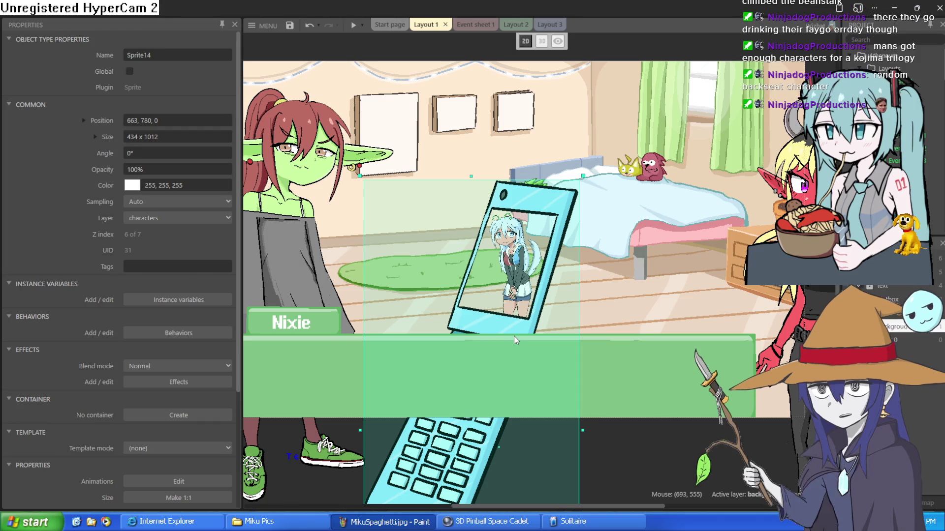
Put the phone beside the goblin girl, stand the small girl by the bed tilted to 357.6°, then minimize Construct 3.
scroll(580, 150, "down", 3)
scroll(576, 155, "up", 3)
scroll(574, 158, "down", 2)
mouse_move(534, 256)
left_mouse_down()
mouse_move(484, 146)
mouse_move(494, 160)
left_mouse_up()
mouse_move(544, 230)
left_mouse_down()
mouse_move(546, 217)
mouse_move(502, 132)
mouse_move(576, 273)
mouse_move(567, 243)
left_mouse_up()
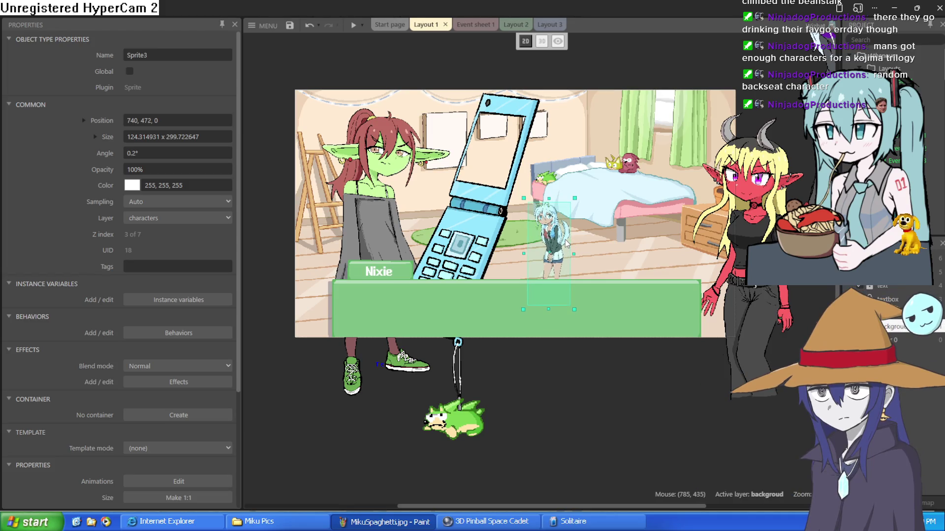
left_click_drag(579, 195, 575, 192)
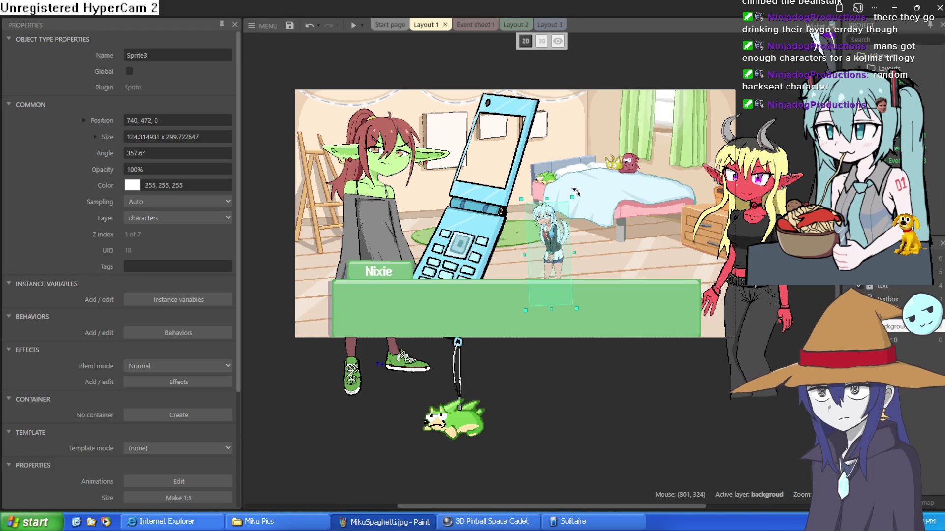
scroll(560, 222, "up", 10)
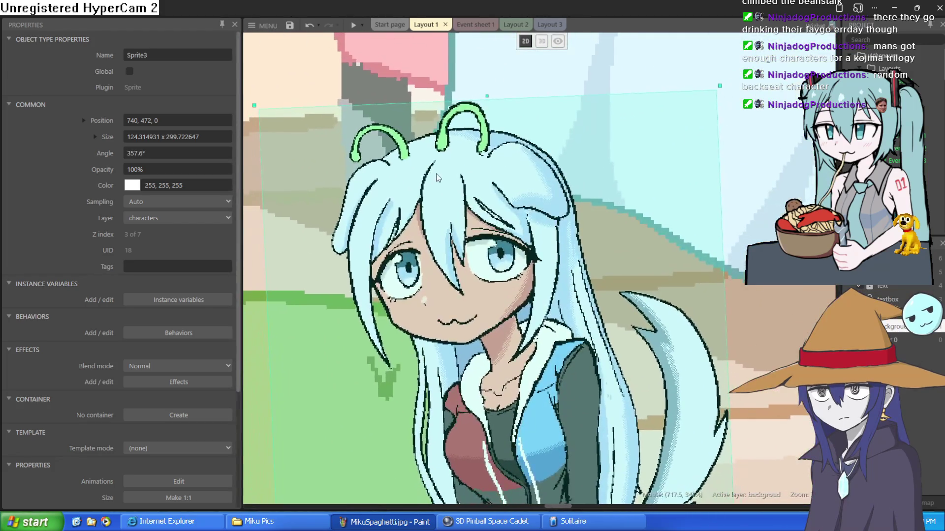
scroll(447, 185, "down", 4)
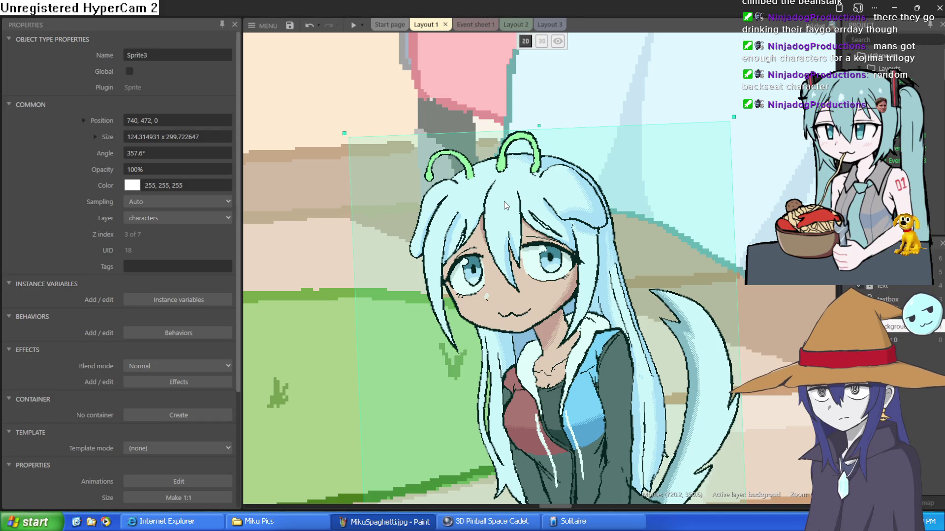
left_click(891, 6)
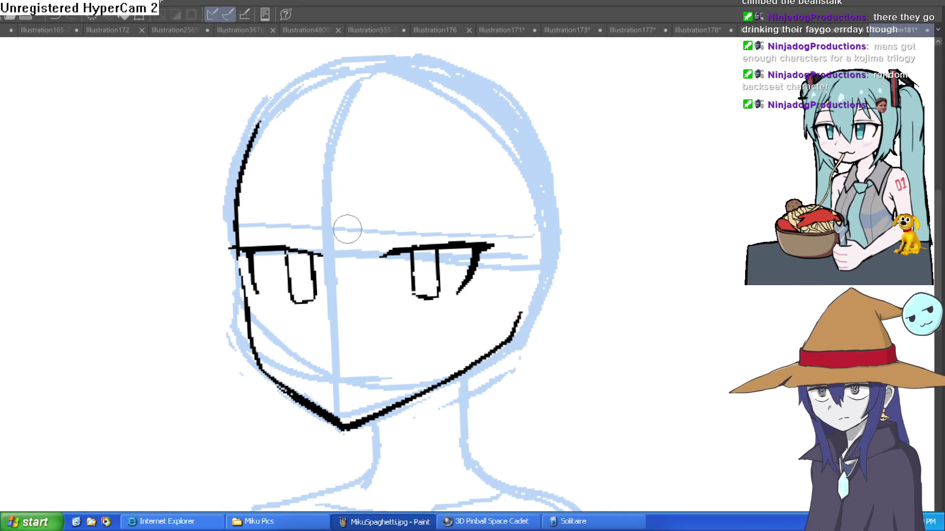
Turn the canvas back near upright, add a stroke by the left eye and two mouth strokes below the nose.
left_click_drag(493, 183, 432, 178)
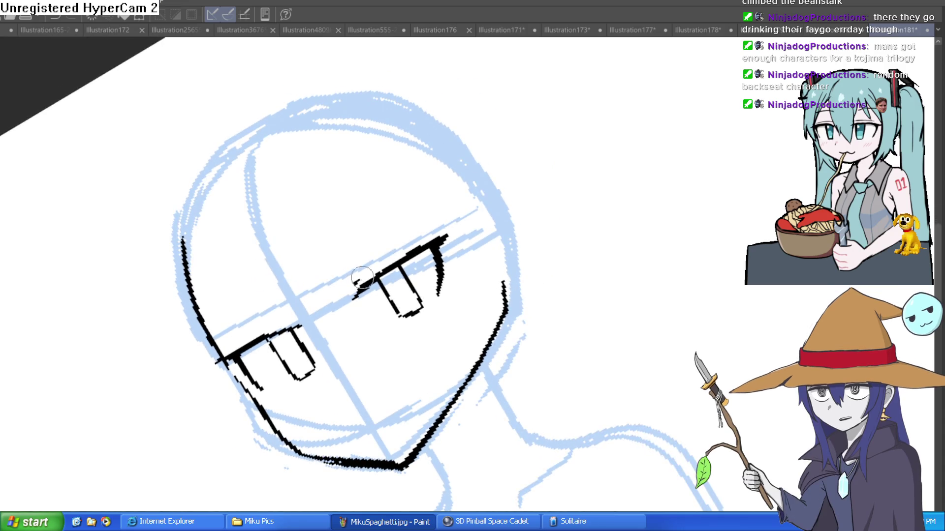
left_click_drag(565, 223, 494, 348)
left_click_drag(569, 158, 461, 123)
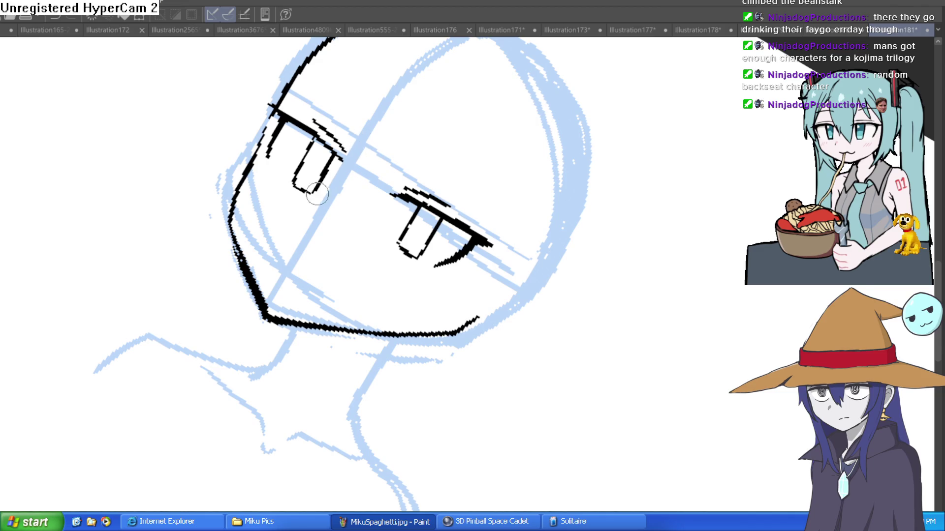
mouse_move(308, 214)
left_mouse_down()
mouse_move(311, 223)
mouse_move(310, 173)
mouse_move(375, 249)
left_mouse_up()
left_click_drag(333, 271, 382, 265)
left_click_drag(450, 257, 453, 223)
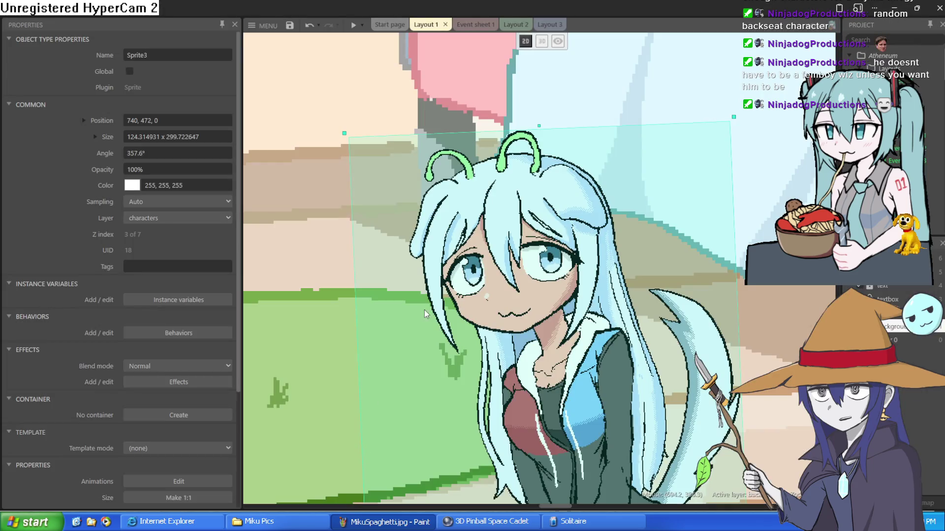
Drag Sprite9, the orc in the pink apron, between the phone and the red demon girl, then open its image.
scroll(415, 305, "down", 5)
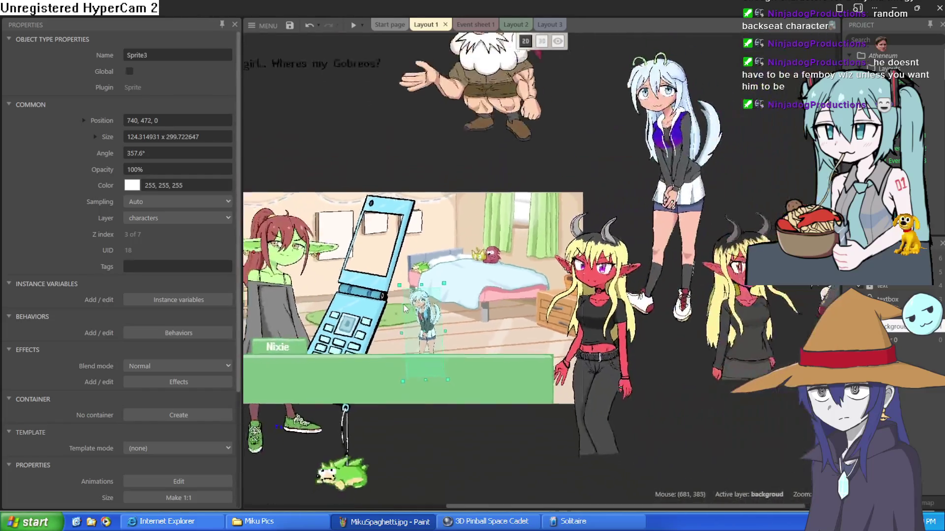
scroll(403, 308, "left", 5)
mouse_move(315, 206)
left_mouse_down()
mouse_move(416, 269)
mouse_move(617, 312)
mouse_move(733, 317)
left_mouse_up()
scroll(640, 325, "right", 5)
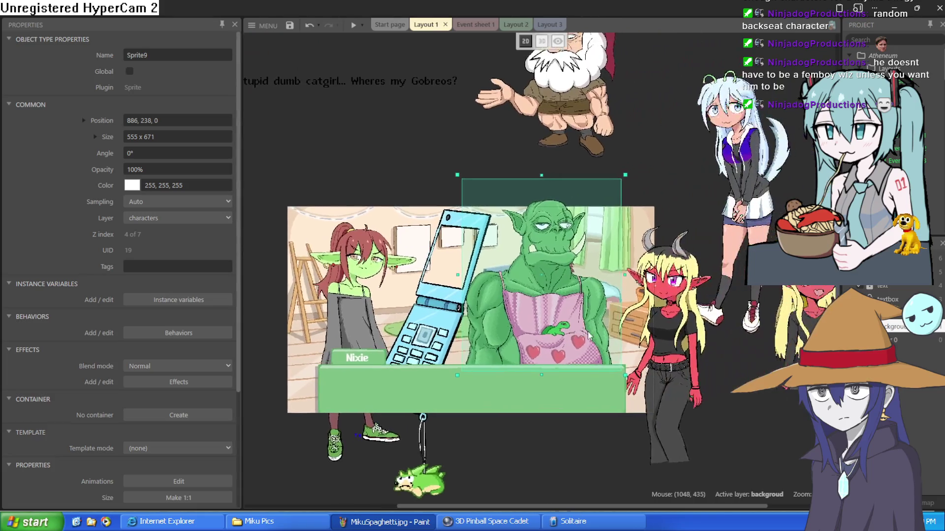
scroll(569, 318, "up", 3)
mouse_move(570, 310)
left_mouse_down()
mouse_move(575, 325)
mouse_move(564, 337)
left_mouse_up()
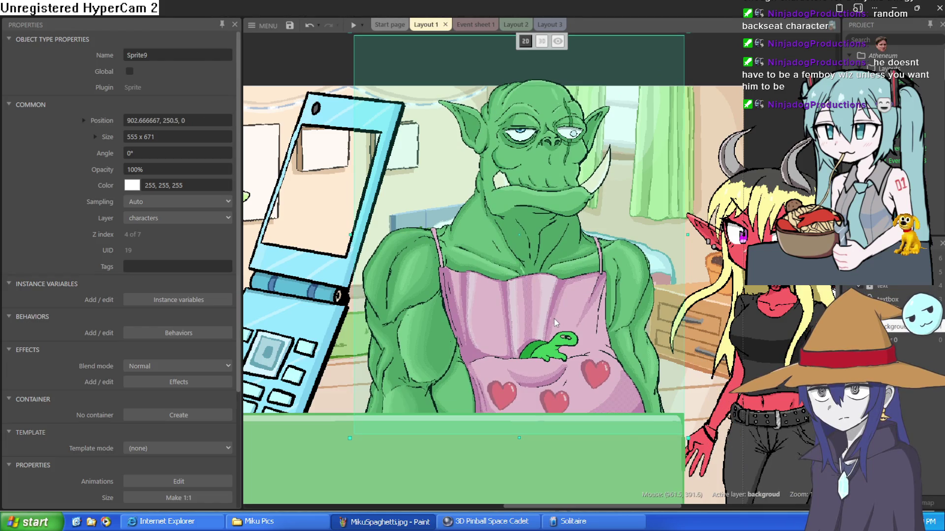
scroll(554, 319, "down", 3)
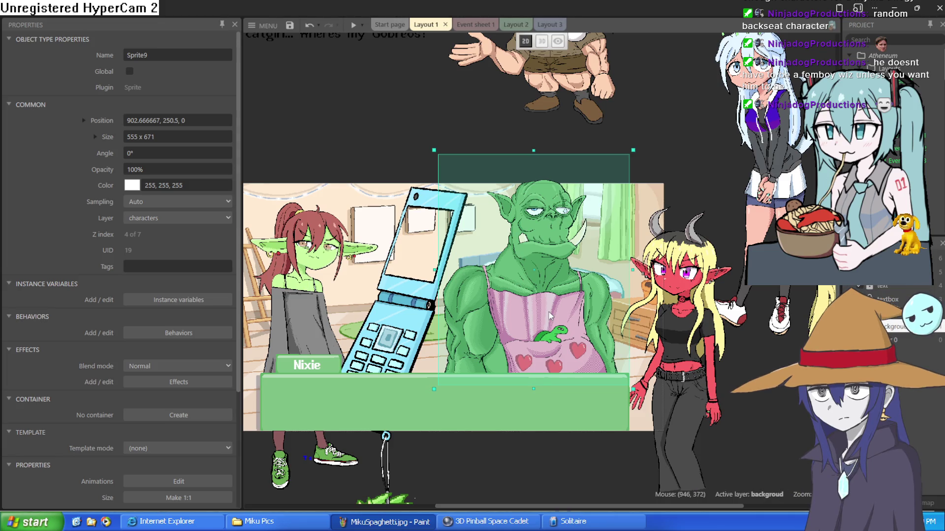
scroll(563, 308, "up", 10)
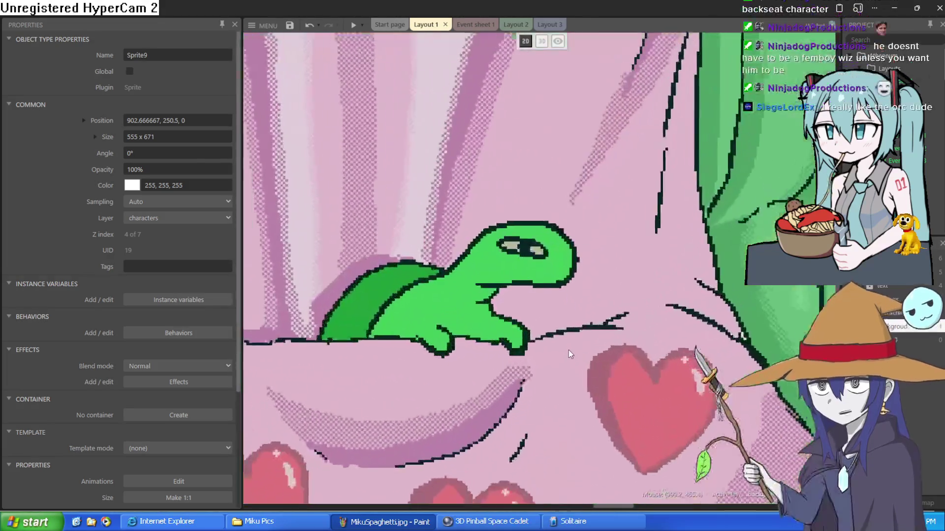
double_click(560, 305)
Set the paint colour to white and fill both of the turtle's eyes.
scroll(430, 291, "up", 5)
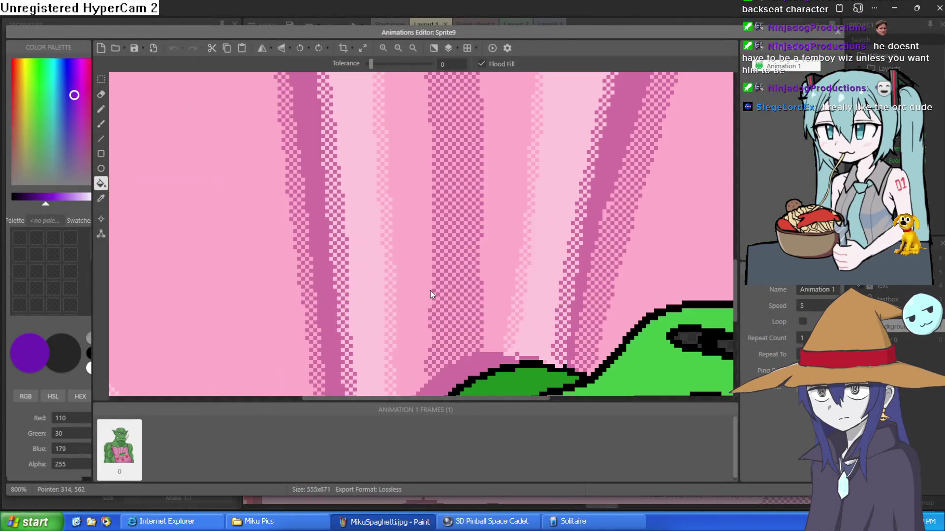
scroll(553, 302, "down", 2)
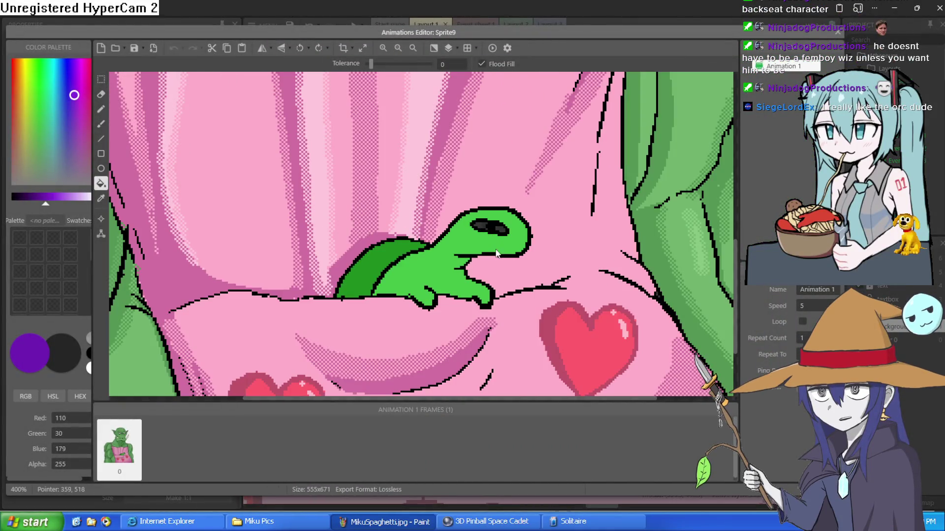
left_click_drag(66, 196, 93, 208)
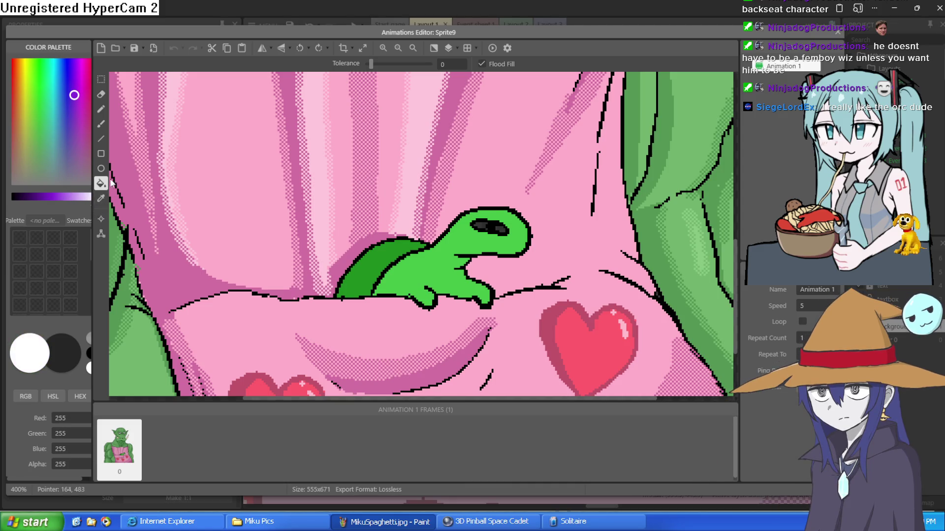
left_click(481, 227)
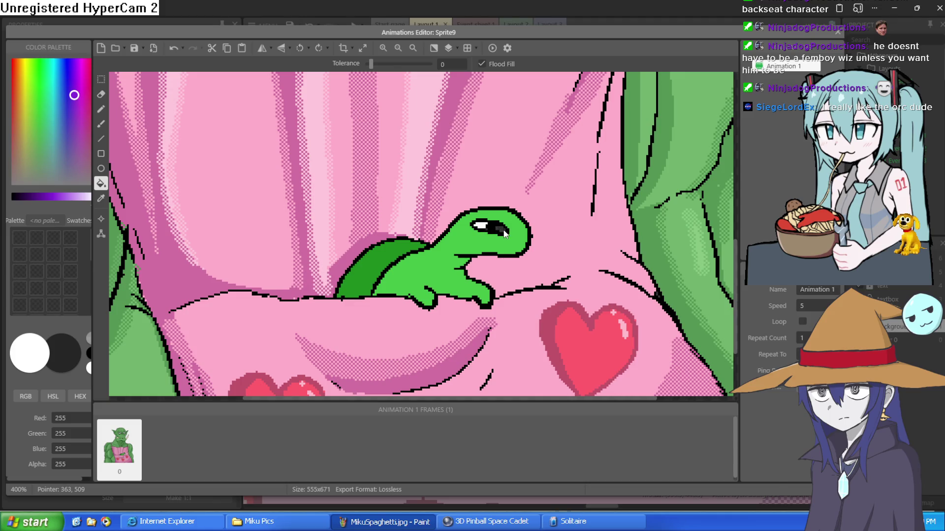
left_click(499, 232)
Close the orc's Animations Editor and return to the face sketch in Clip Studio Paint.
scroll(492, 231, "up", 3)
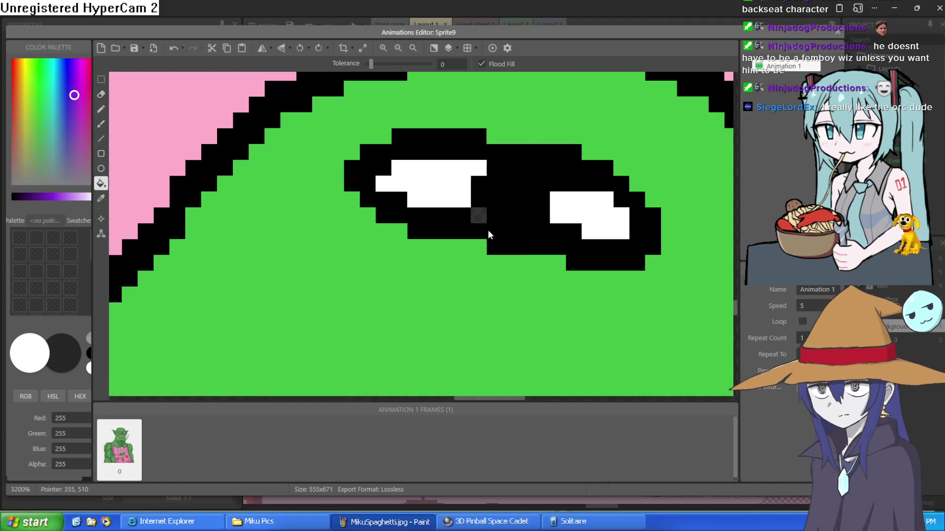
scroll(484, 214, "down", 8)
scroll(484, 212, "up", 4)
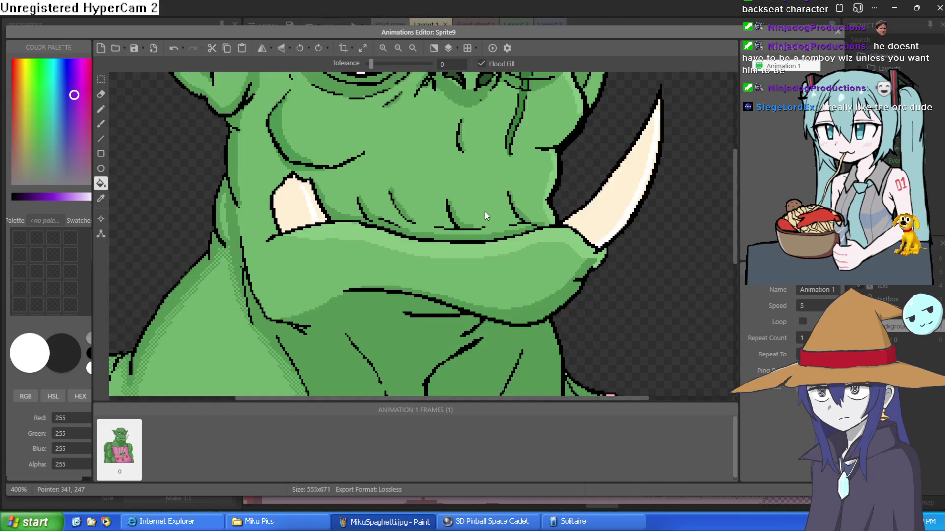
scroll(484, 224, "down", 3)
scroll(485, 260, "up", 1)
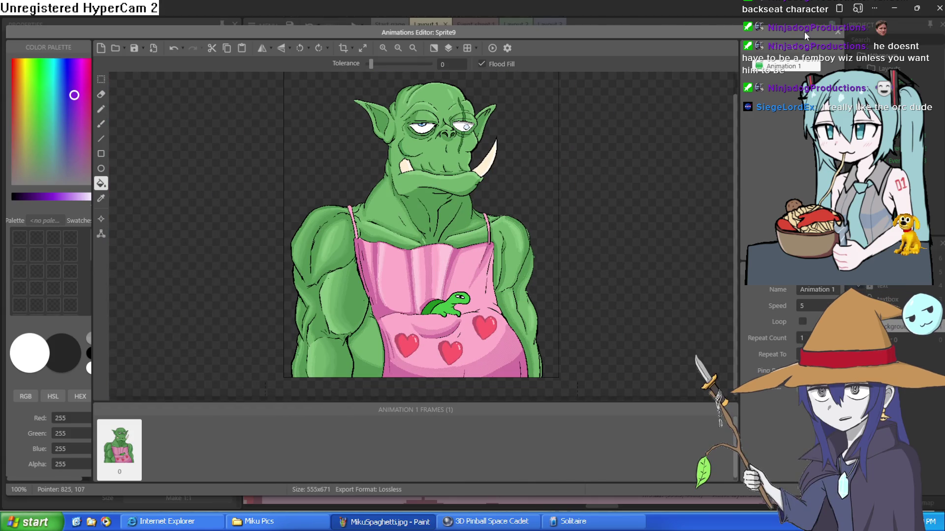
left_click(838, 32)
scroll(507, 238, "down", 5)
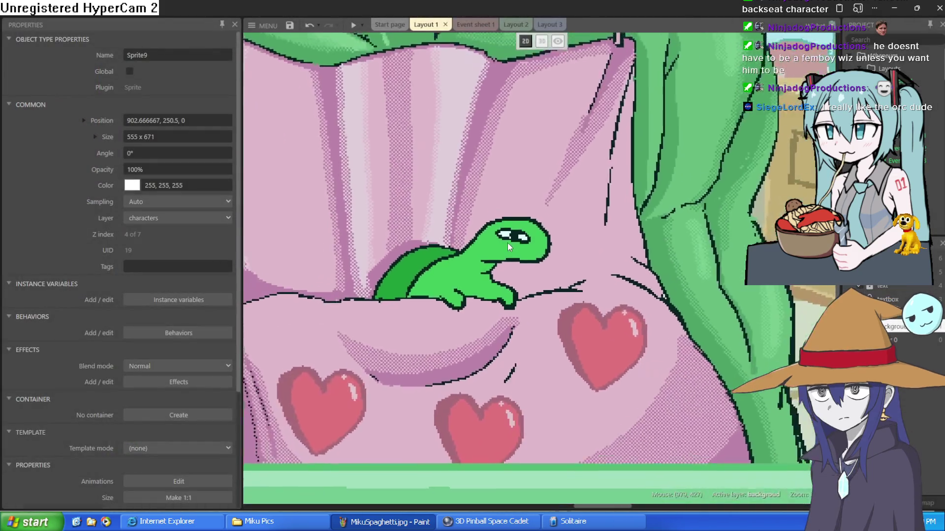
scroll(507, 238, "down", 4)
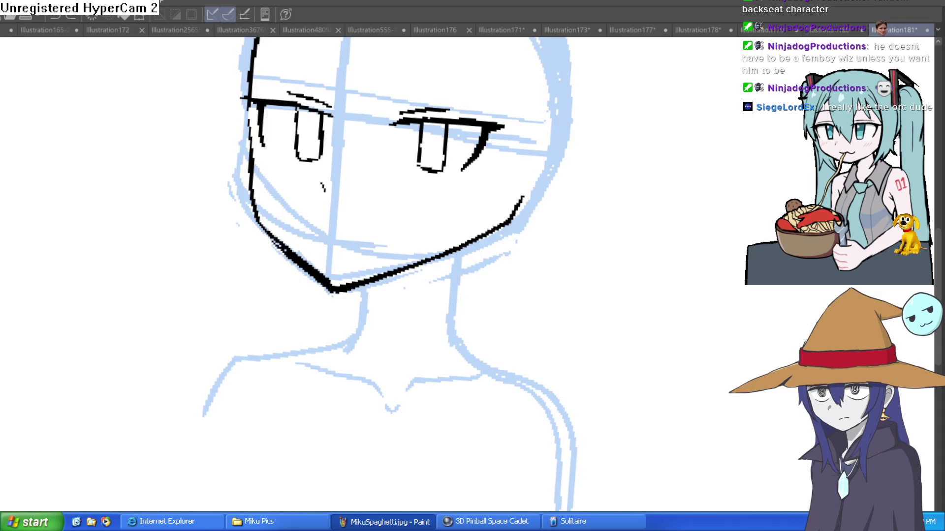
Ink a thinner jaw line, both sides of the neck, the collarbone and the shoulder lines.
left_click_drag(275, 243, 326, 289)
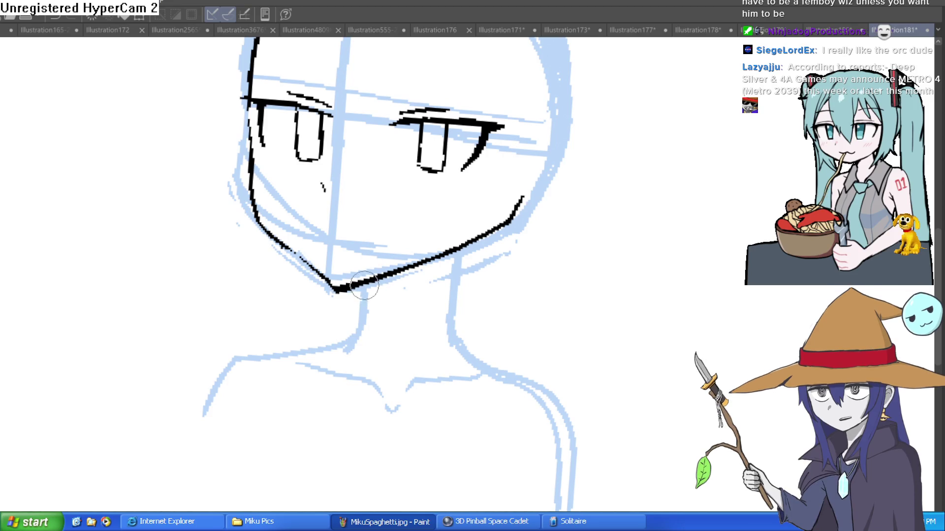
left_click_drag(364, 285, 348, 347)
left_click_drag(458, 251, 453, 324)
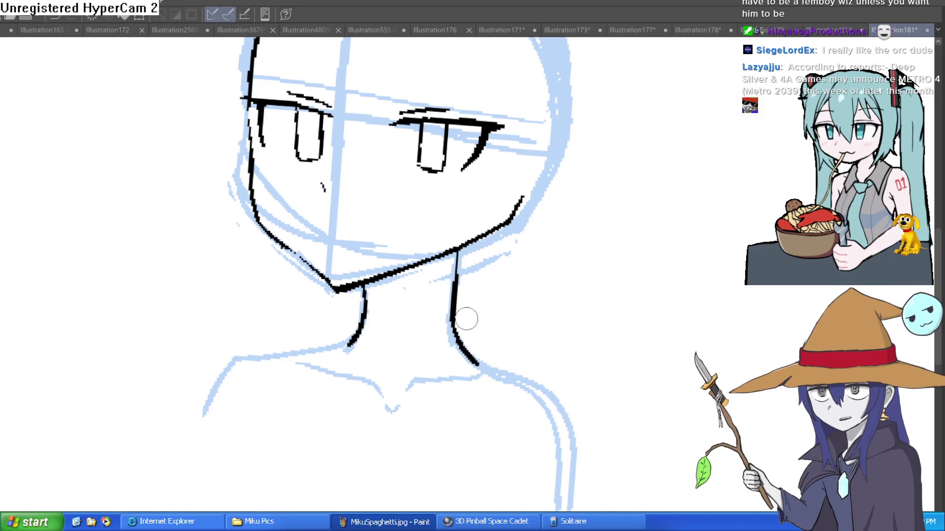
key("ctrl+z")
mouse_move(464, 248)
left_mouse_down()
mouse_move(454, 326)
mouse_move(475, 366)
left_mouse_up()
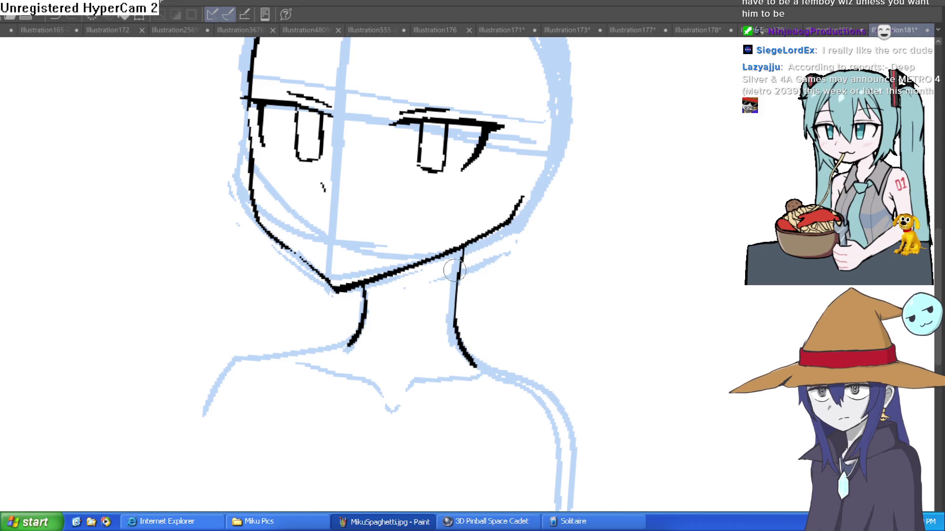
left_click_drag(462, 249, 408, 376)
mouse_move(484, 377)
left_mouse_down()
mouse_move(386, 407)
mouse_move(347, 344)
mouse_move(228, 354)
mouse_move(203, 394)
left_mouse_up()
mouse_move(470, 359)
left_mouse_down()
mouse_move(508, 376)
mouse_move(567, 507)
left_mouse_up()
Undo three strokes and redo the neck and shoulders, then create the blank canvas Illustration182.
key("ctrl+minus")
key("ctrl+minus")
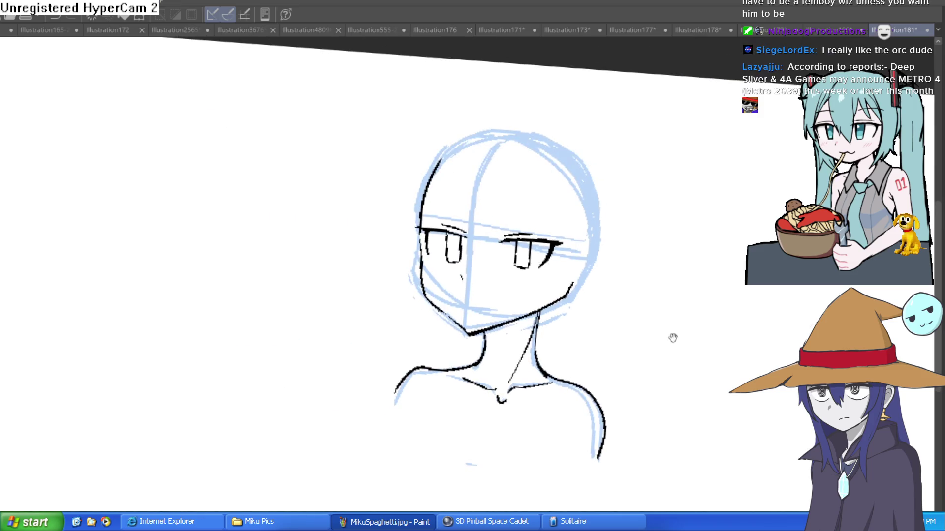
key("minus")
key("minus")
key("minus")
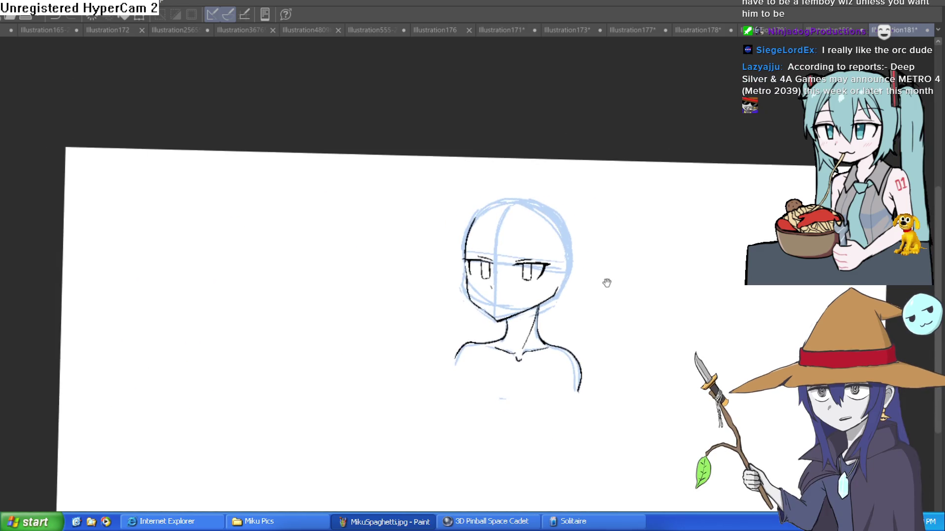
left_click_drag(609, 278, 595, 262)
key("ctrl+z")
key("ctrl+z")
key("ctrl+z")
key("ctrl+z")
key("ctrl+z")
key("ctrl+z")
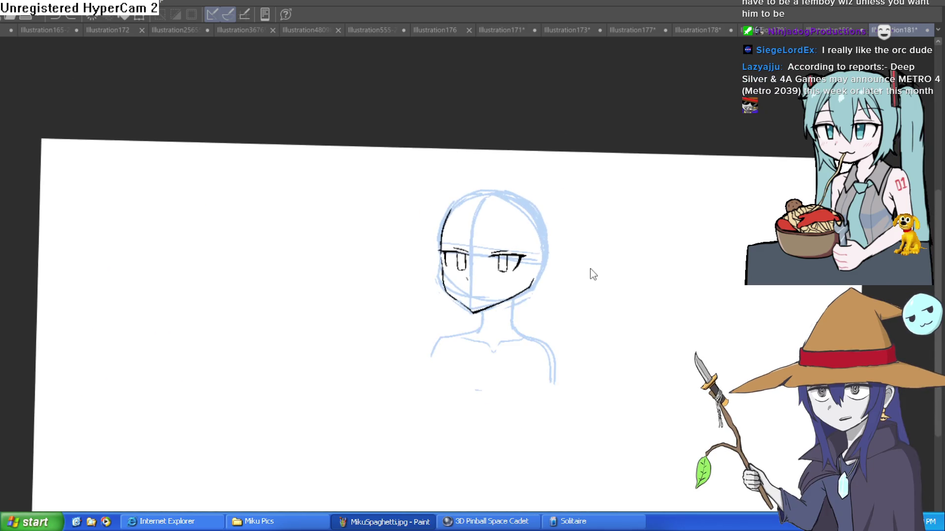
key("ctrl+z")
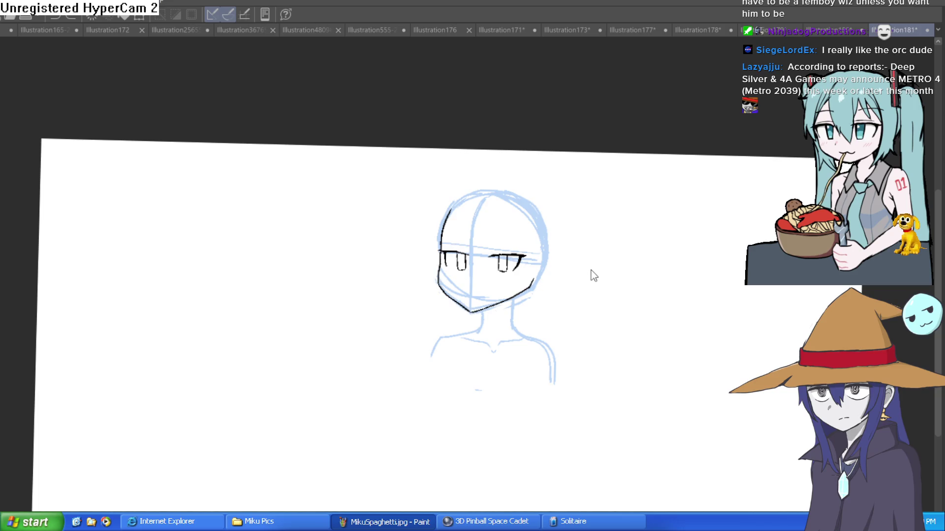
key("ctrl+z")
key("ctrl+y")
key("ctrl+y")
key("ctrl+y")
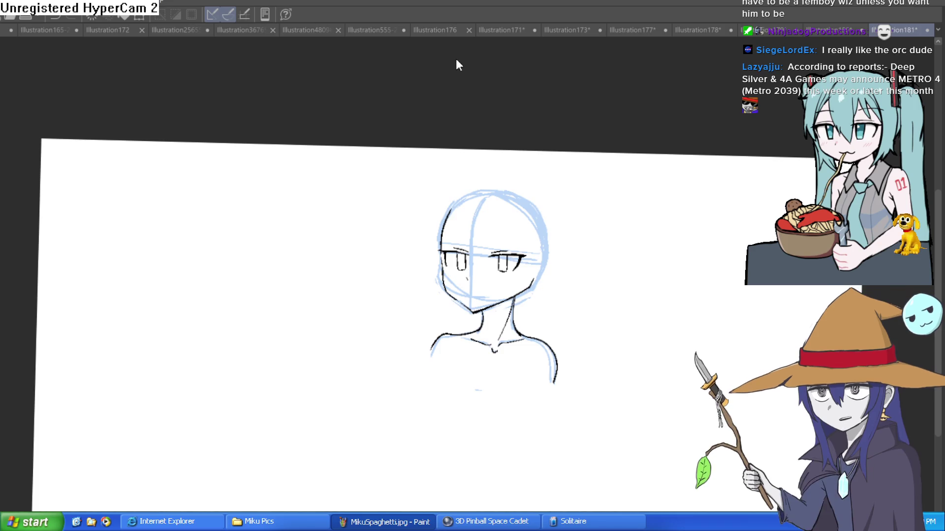
key("ctrl+n")
key("Return")
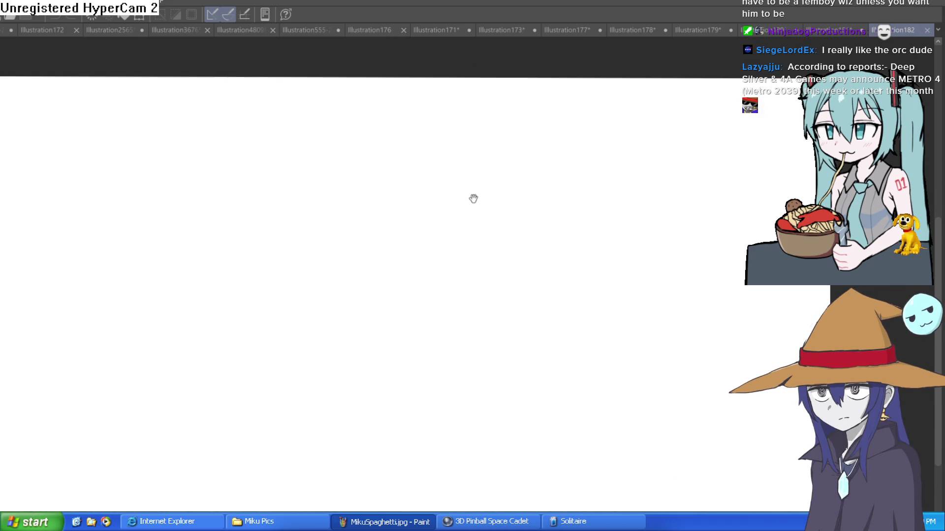
Draw a large head circle, redrawing it until it is right, and erase the stray mark at its top.
mouse_move(419, 174)
left_mouse_down()
mouse_move(380, 224)
mouse_move(498, 241)
mouse_move(416, 173)
mouse_move(352, 227)
mouse_move(483, 196)
mouse_move(422, 149)
left_mouse_up()
key("ctrl+z")
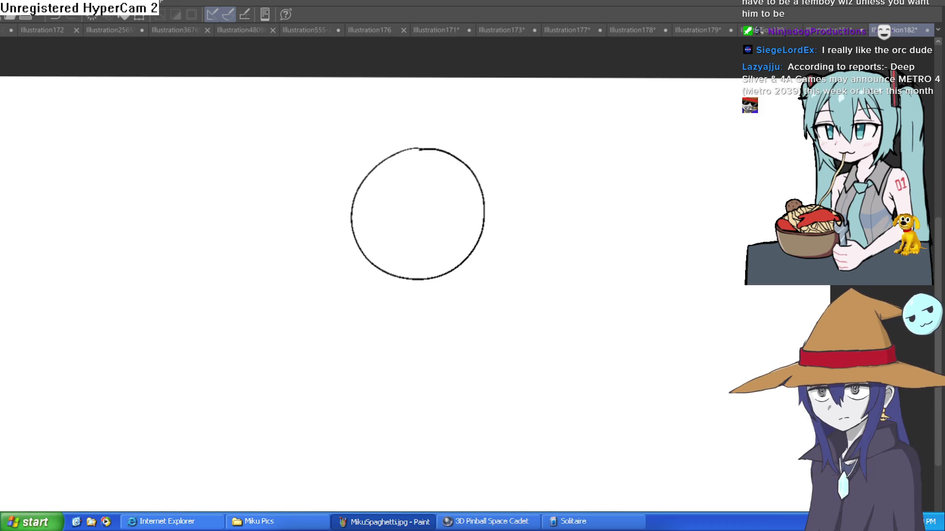
key("ctrl+z")
mouse_move(415, 140)
left_mouse_down()
mouse_move(386, 148)
mouse_move(429, 256)
mouse_move(455, 143)
mouse_move(416, 138)
mouse_move(370, 229)
mouse_move(491, 180)
mouse_move(401, 128)
left_mouse_up()
key("ctrl+z")
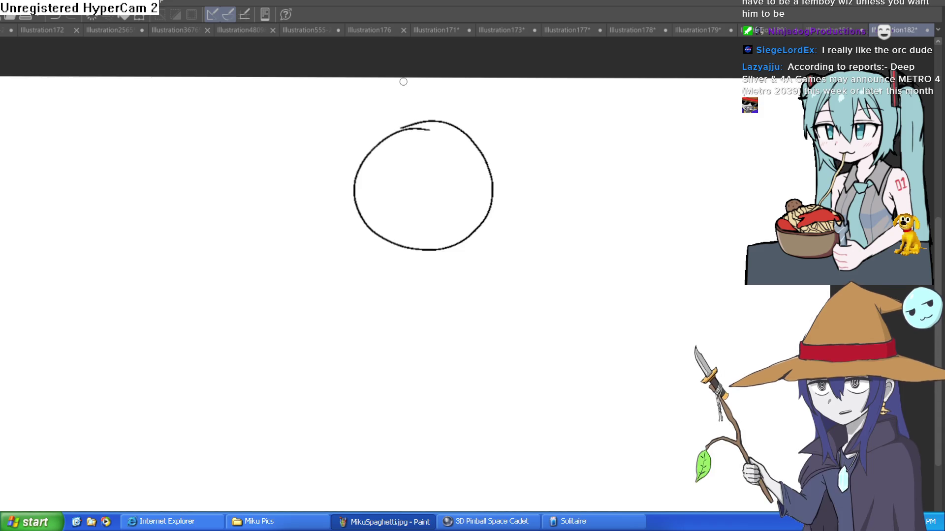
scroll(417, 142, "up", 3)
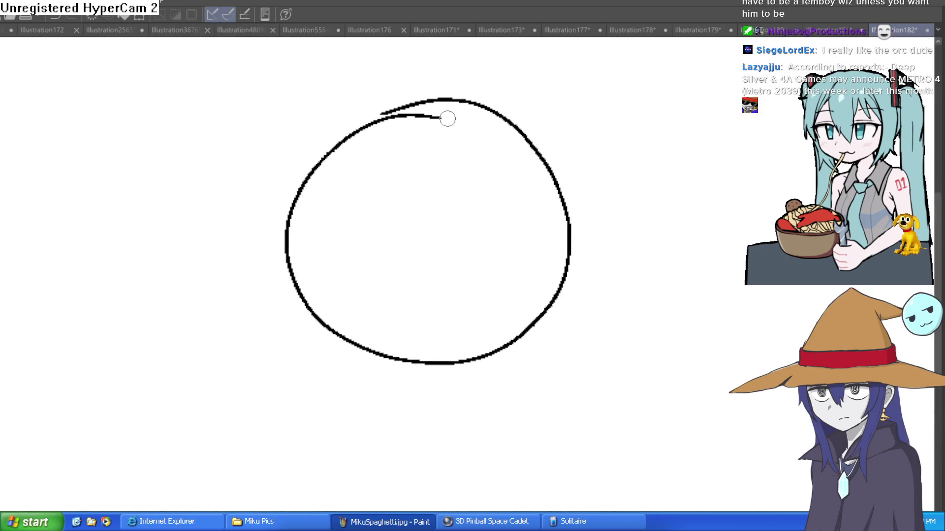
left_click_drag(435, 117, 383, 115)
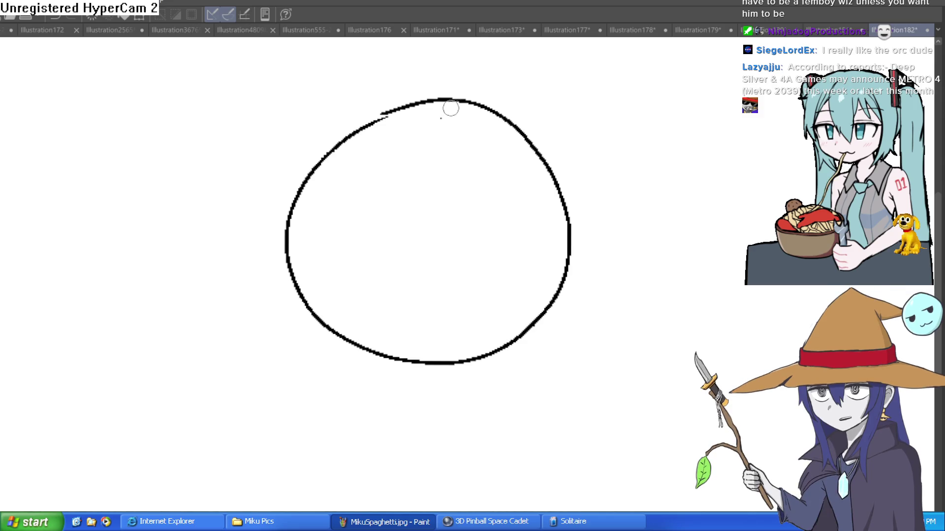
Add a thick jaw stroke curving down the circle's left side toward the chin.
mouse_move(443, 100)
left_mouse_down()
mouse_move(415, 139)
mouse_move(415, 352)
left_mouse_up()
key("ctrl+z")
left_click_drag(304, 266, 285, 214)
mouse_move(264, 179)
left_mouse_down()
mouse_move(287, 294)
mouse_move(401, 376)
left_mouse_up()
key("ctrl+z")
mouse_move(284, 251)
left_mouse_down()
mouse_move(289, 306)
mouse_move(403, 369)
left_mouse_up()
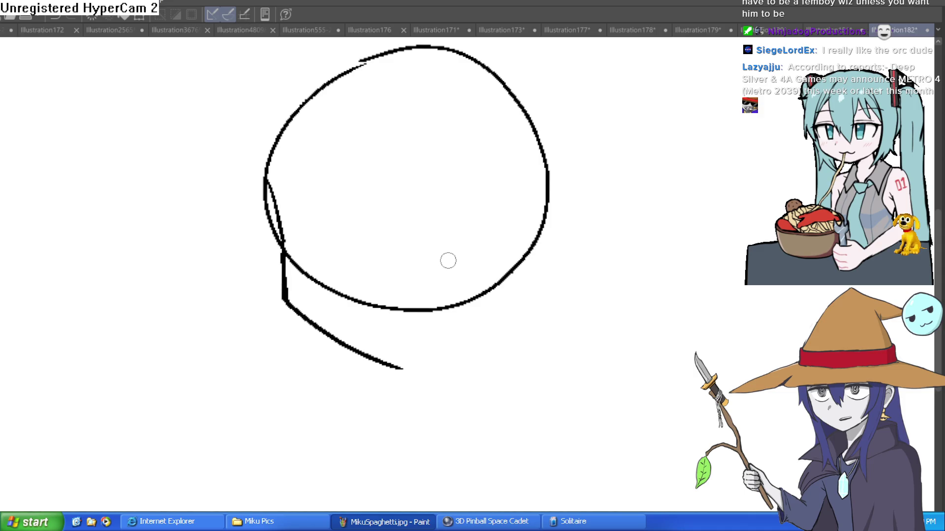
Trim the circle's left edge and draw vertical centre, eye-level and slanted face guidelines.
mouse_move(266, 197)
left_mouse_down()
mouse_move(279, 236)
mouse_move(267, 205)
mouse_move(269, 222)
mouse_move(295, 116)
left_mouse_up()
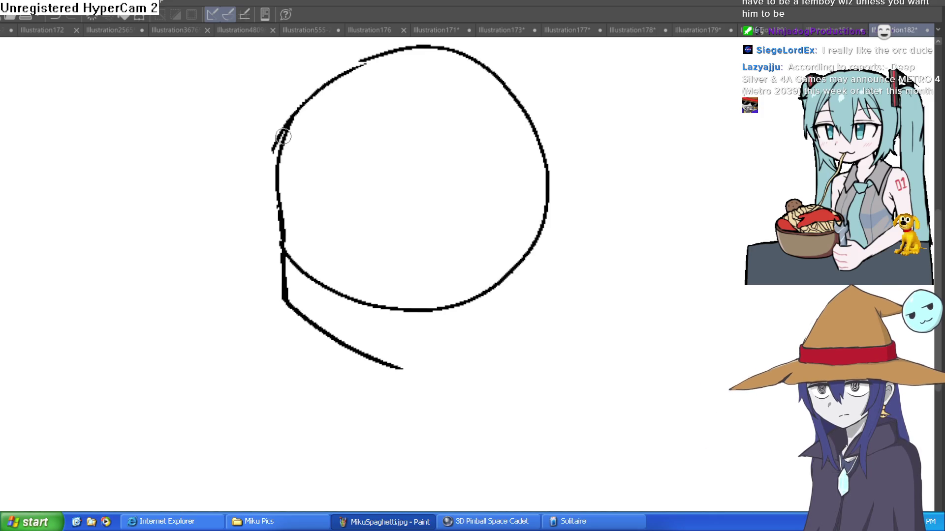
mouse_move(422, 47)
left_mouse_down()
mouse_move(412, 59)
mouse_move(392, 367)
left_mouse_up()
left_click_drag(285, 223, 531, 220)
mouse_move(277, 189)
left_mouse_down()
mouse_move(298, 301)
mouse_move(394, 371)
mouse_move(500, 316)
mouse_move(543, 222)
left_mouse_up()
left_click_drag(237, 238, 409, 220)
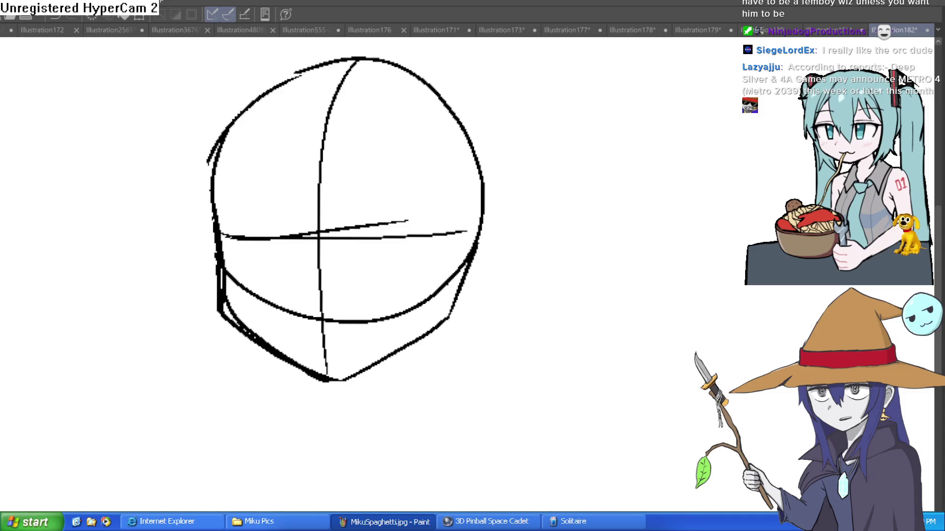
Draw both sides of the neck and the left and right shoulder lines below the head.
left_click_drag(431, 334, 419, 411)
left_click_drag(344, 380, 327, 453)
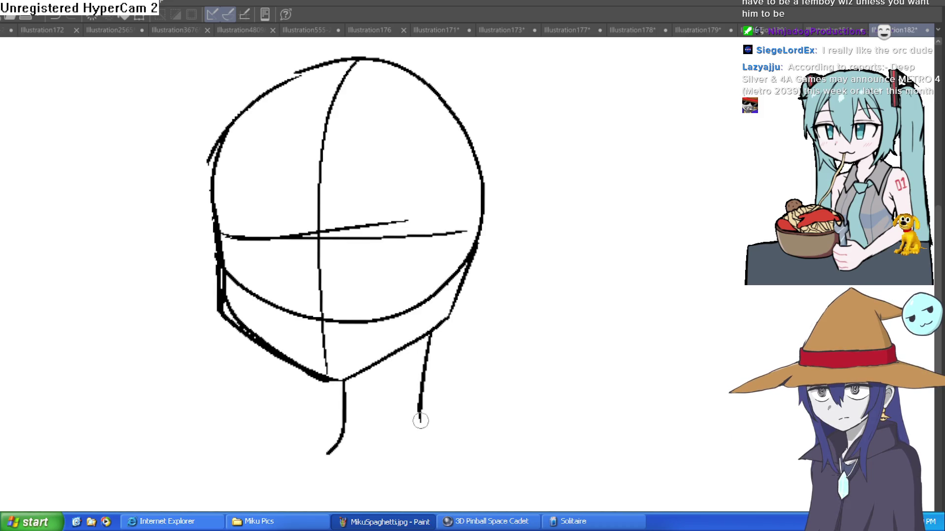
left_click_drag(421, 418, 460, 465)
left_click_drag(331, 448, 270, 477)
left_click_drag(437, 448, 566, 512)
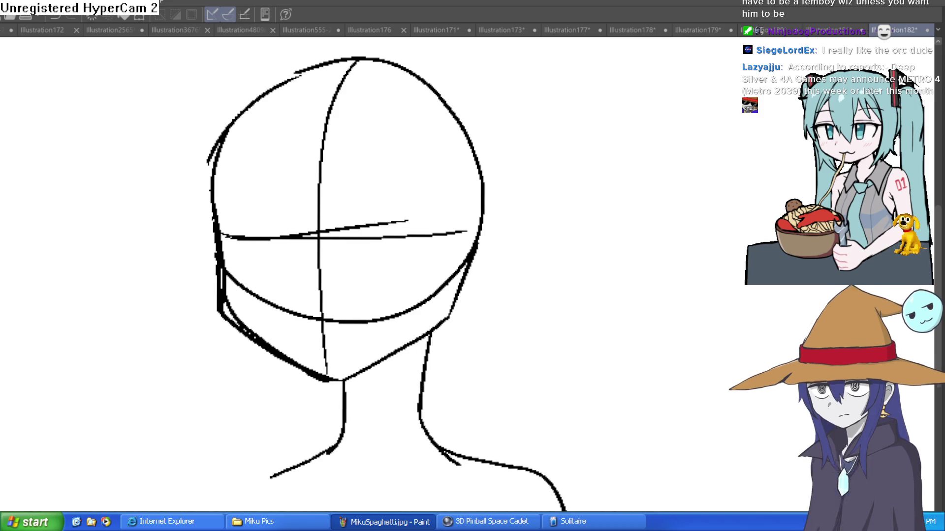
scroll(384, 276, "down", 5)
mouse_move(300, 311)
left_mouse_down()
mouse_move(237, 316)
mouse_move(155, 462)
left_mouse_up()
scroll(383, 276, "up", 4)
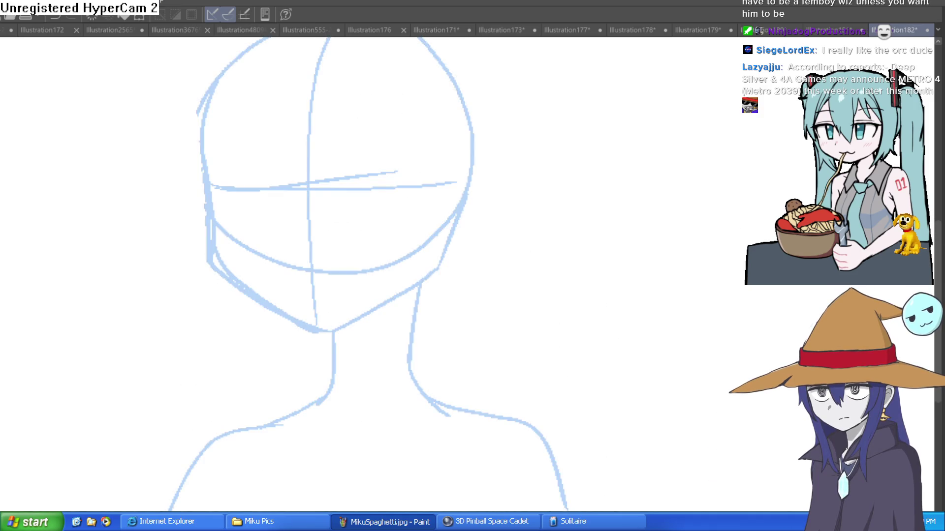
scroll(357, 192, "up", 2)
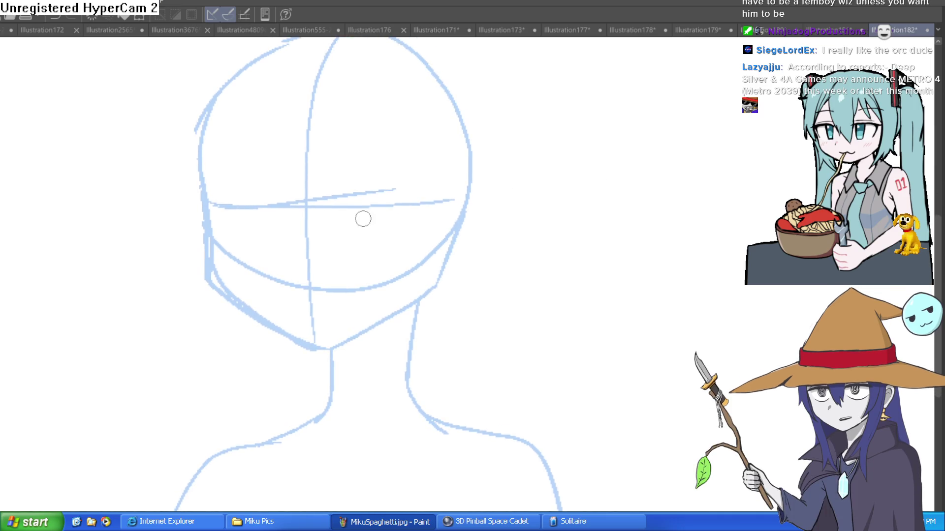
left_click_drag(355, 225, 365, 250)
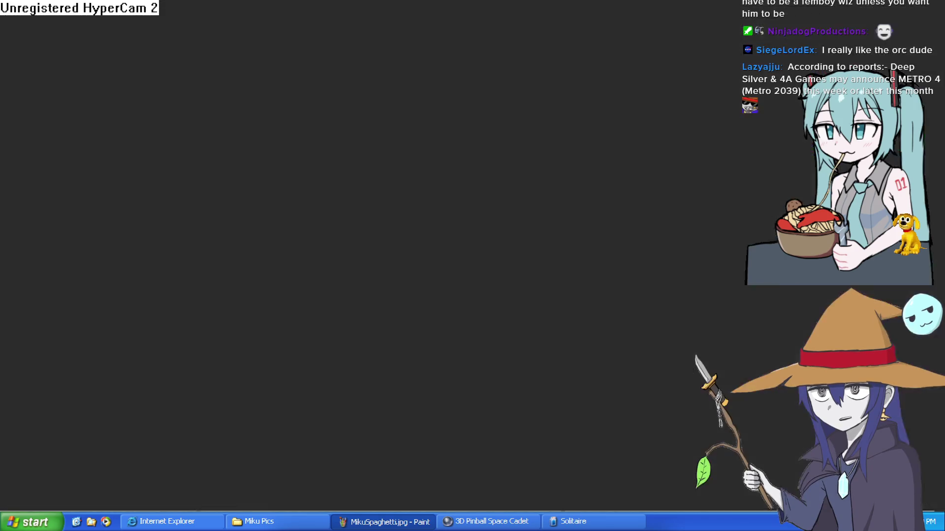
Nudge the orc sprite slightly down and to the right in the layout.
scroll(619, 267, "up", 2)
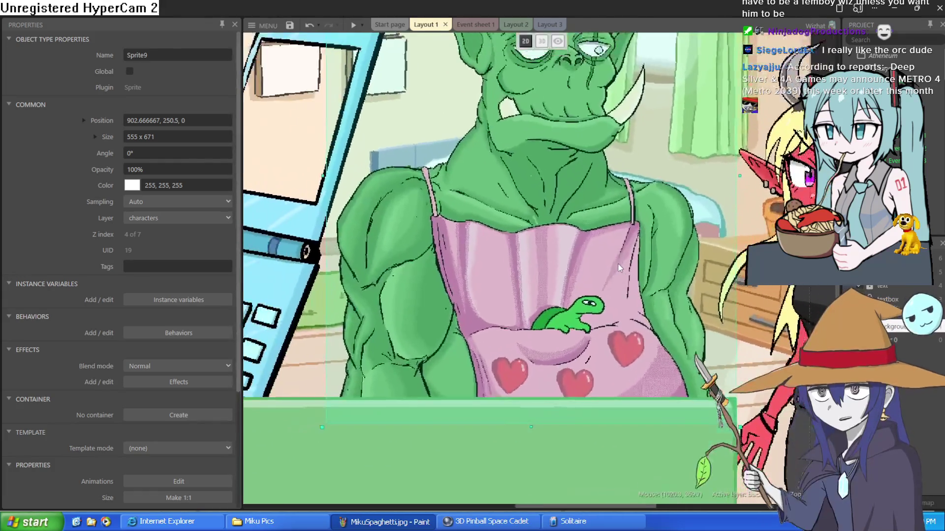
scroll(596, 332, "up", 2)
left_click_drag(566, 326, 574, 329)
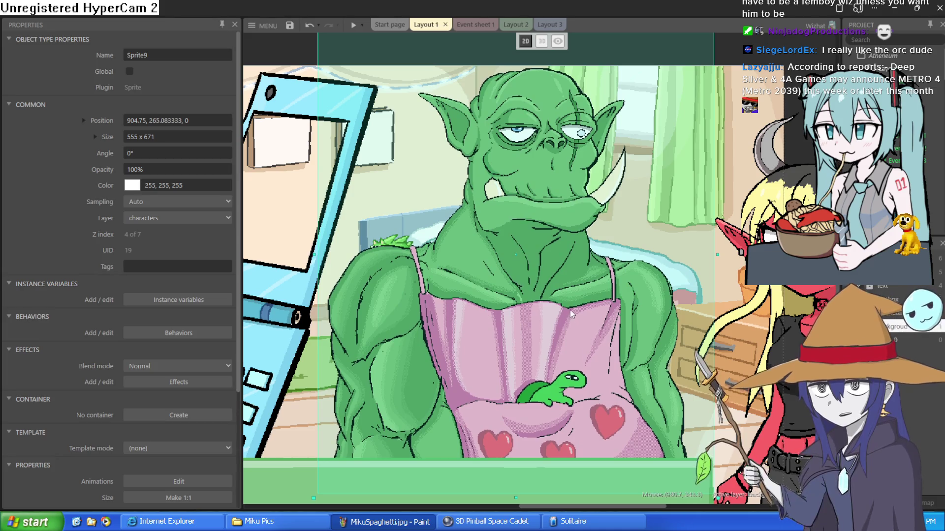
scroll(568, 308, "down", 3)
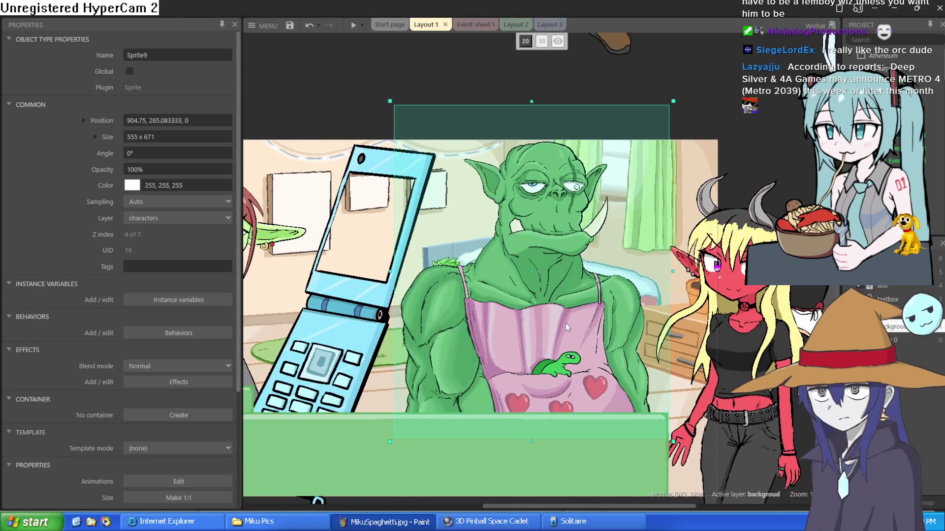
scroll(576, 384, "up", 5)
scroll(520, 338, "down", 6)
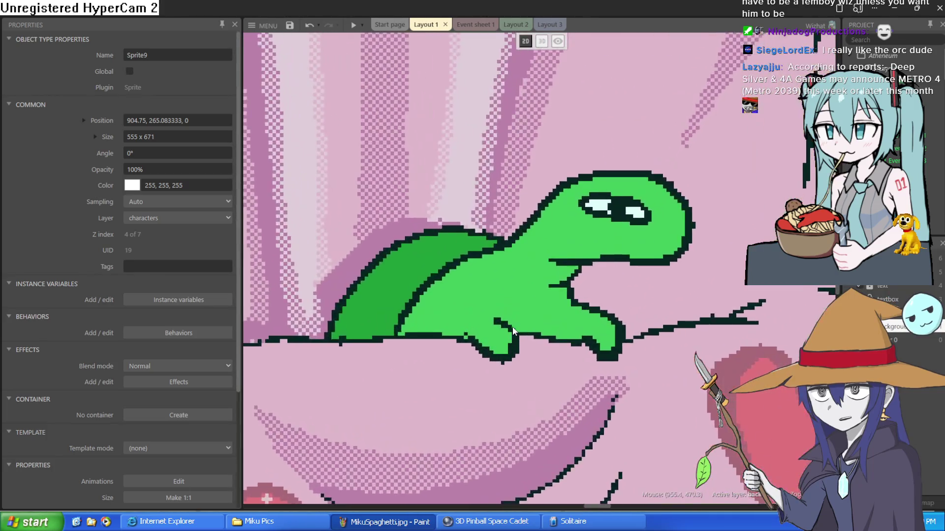
scroll(508, 332, "down", 2)
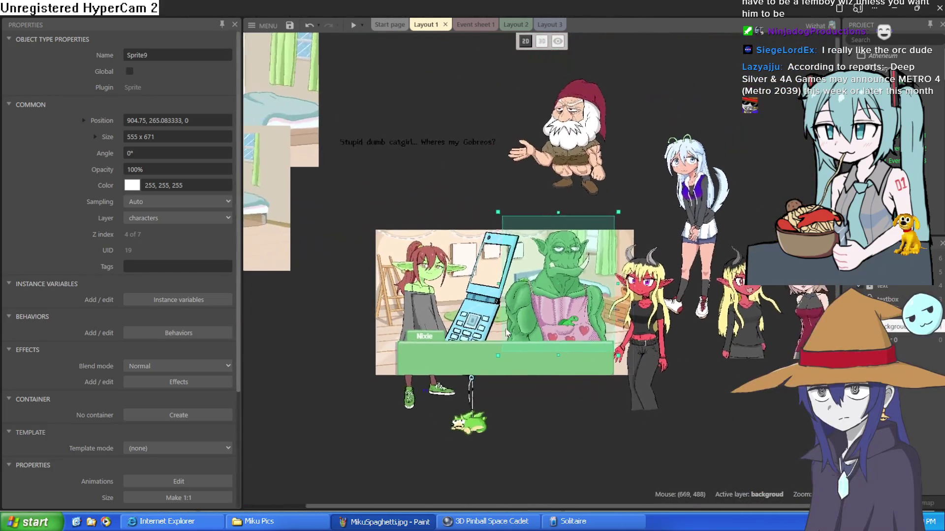
scroll(606, 311, "up", 3)
Move the phone sprite upward, undoing an accidental textbox move.
scroll(606, 311, "right", 2)
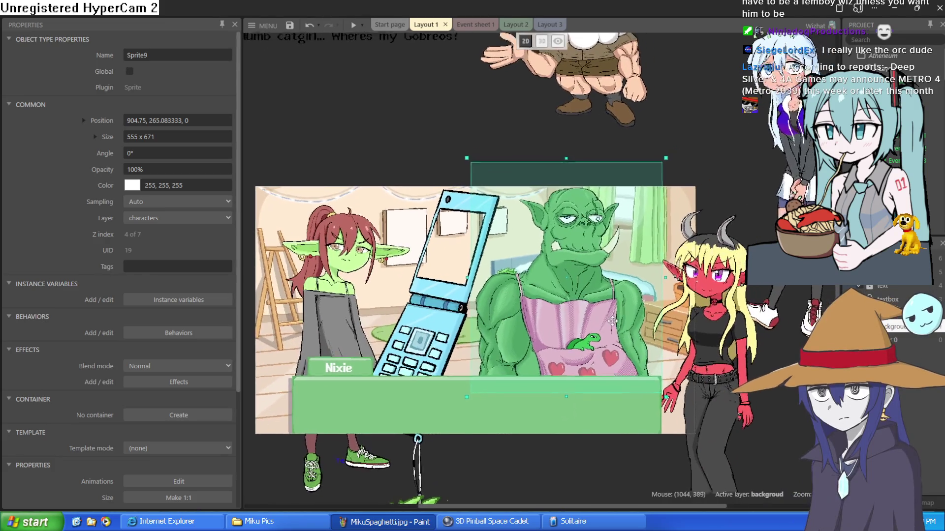
mouse_move(488, 371)
left_mouse_down()
mouse_move(598, 235)
mouse_move(563, 306)
left_mouse_up()
mouse_move(495, 284)
left_mouse_down()
mouse_move(495, 186)
mouse_move(495, 345)
left_mouse_up()
key("ctrl+z")
mouse_move(517, 143)
left_mouse_down()
mouse_move(526, 88)
mouse_move(506, 285)
left_mouse_up()
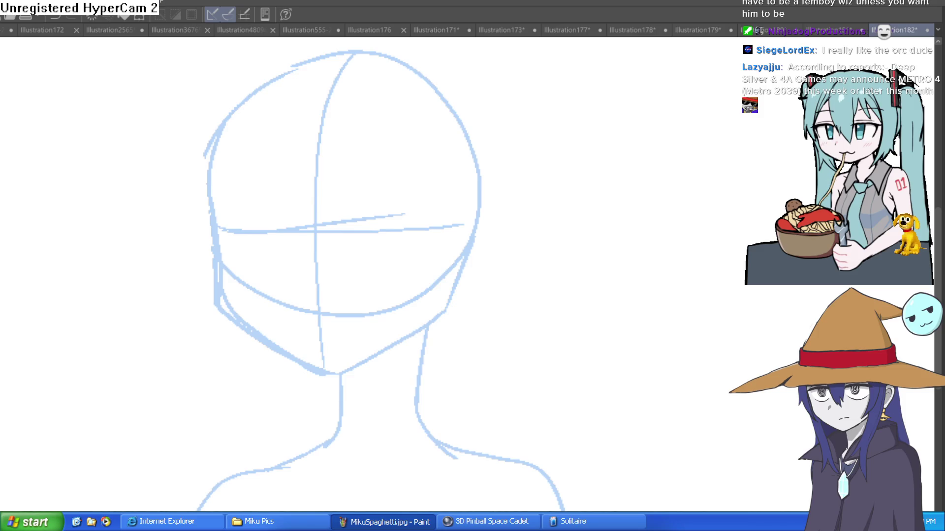
Ink the left jawline down to the chin in black, discarding a stray short stroke.
left_click_drag(315, 215, 305, 254)
key("ctrl+z")
mouse_move(207, 194)
left_mouse_down()
mouse_move(240, 327)
mouse_move(320, 376)
mouse_move(426, 317)
mouse_move(453, 272)
left_mouse_up()
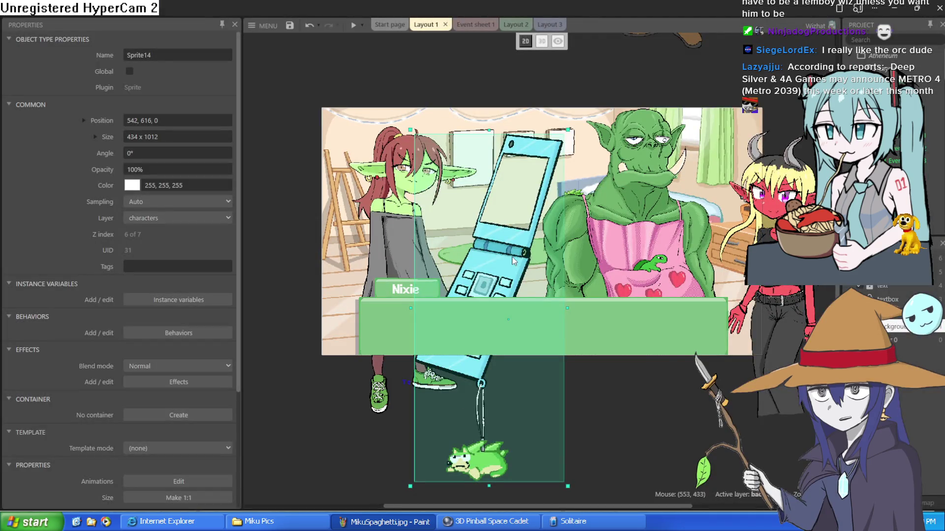
Undo the last sprite move, then lower the goblin sprite and reposition the phone sprite.
key("ctrl+z")
key("ctrl+z")
key("ctrl+z")
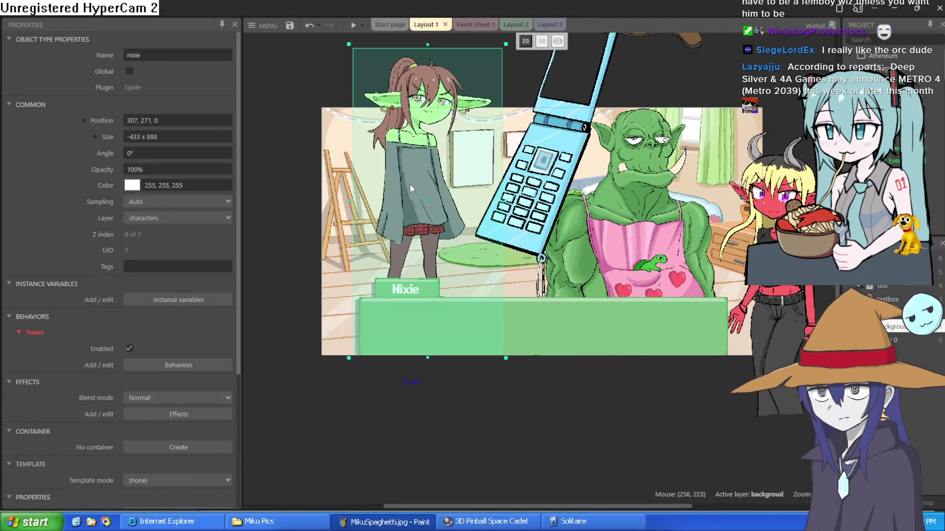
scroll(413, 197, "up", 8)
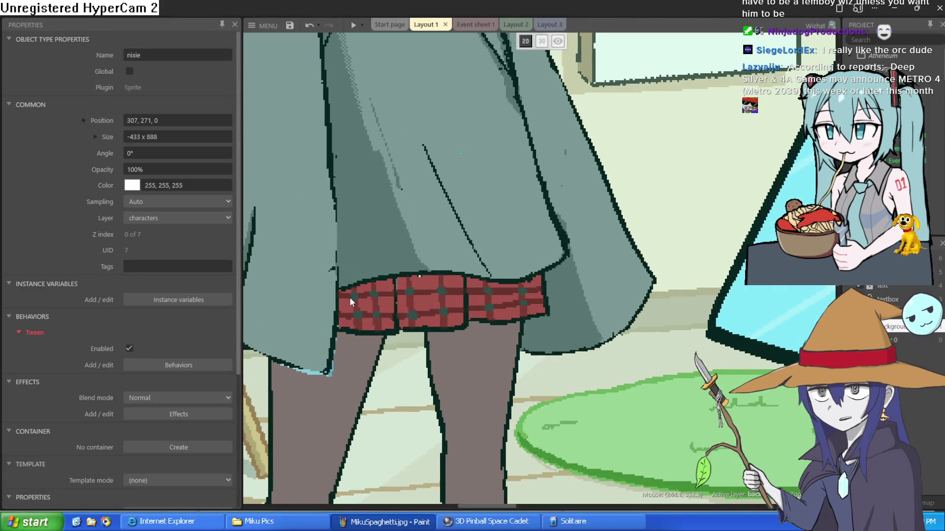
scroll(476, 273, "down", 3)
scroll(463, 275, "up", 3)
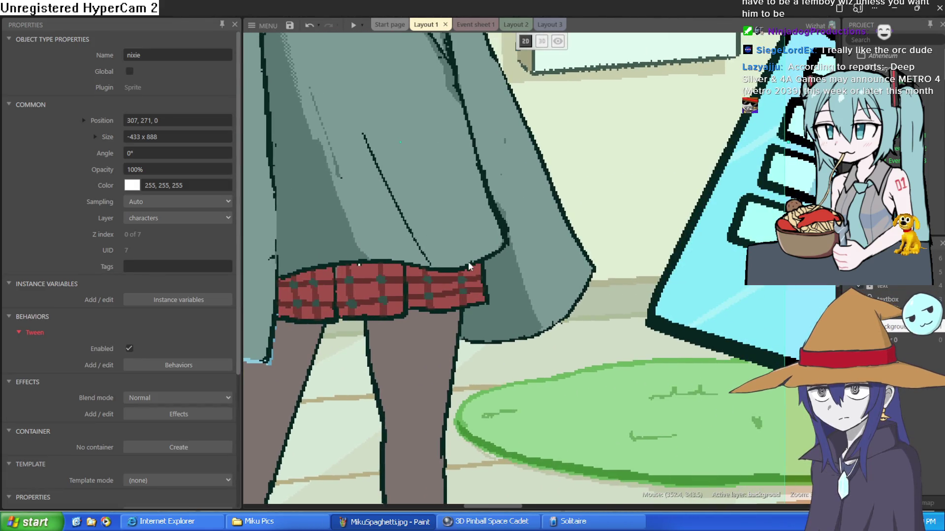
scroll(424, 191, "down", 4)
scroll(462, 401, "up", 3)
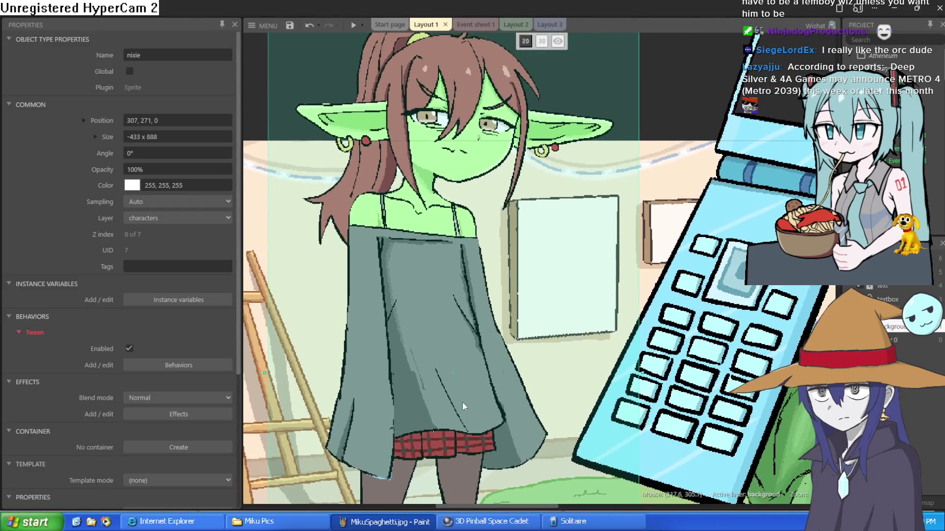
mouse_move(463, 368)
left_mouse_down()
mouse_move(428, 235)
mouse_move(443, 270)
mouse_move(421, 366)
left_mouse_up()
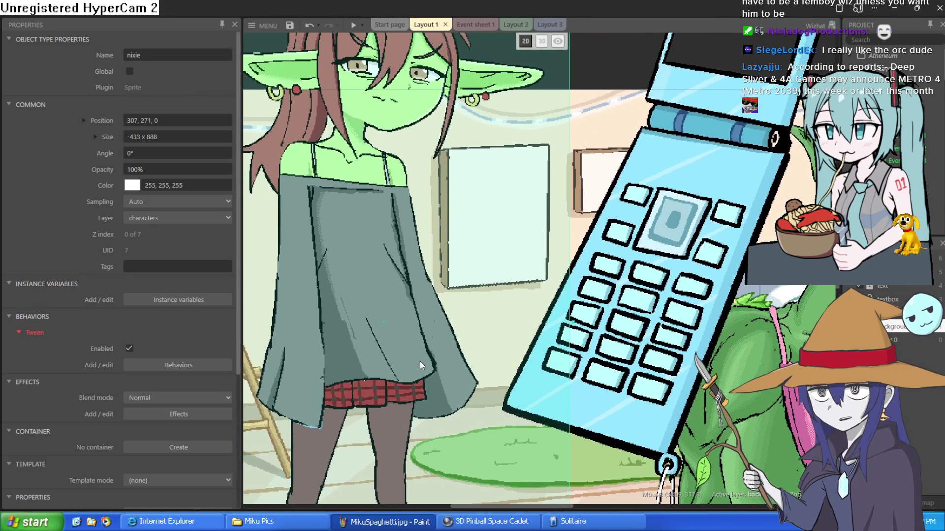
scroll(431, 294, "down", 3)
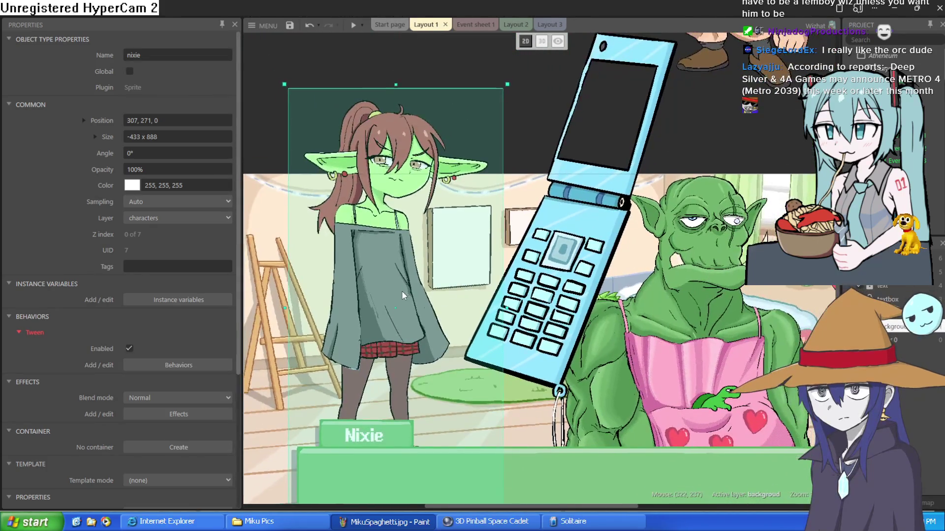
scroll(401, 291, "up", 2)
mouse_move(379, 250)
left_mouse_down()
mouse_move(348, 302)
mouse_move(346, 347)
mouse_move(396, 210)
mouse_move(416, 182)
left_mouse_up()
left_click_drag(460, 162, 446, 279)
mouse_move(579, 204)
left_mouse_down()
mouse_move(566, 249)
mouse_move(472, 354)
mouse_move(367, 386)
mouse_move(536, 298)
mouse_move(572, 265)
left_mouse_up()
Move the phone down-left, place the red demon girl behind the orc, and shift the orc left.
left_click_drag(757, 290, 541, 262)
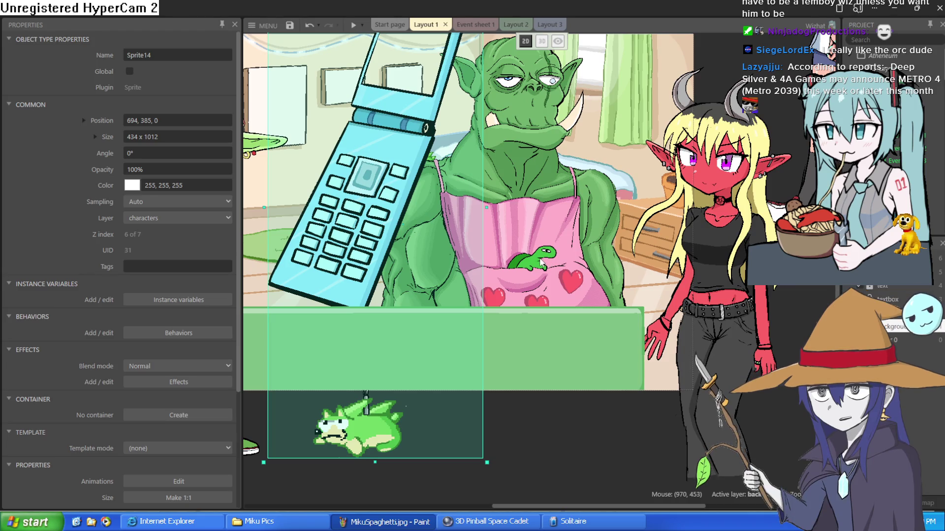
scroll(541, 262, "down", 3)
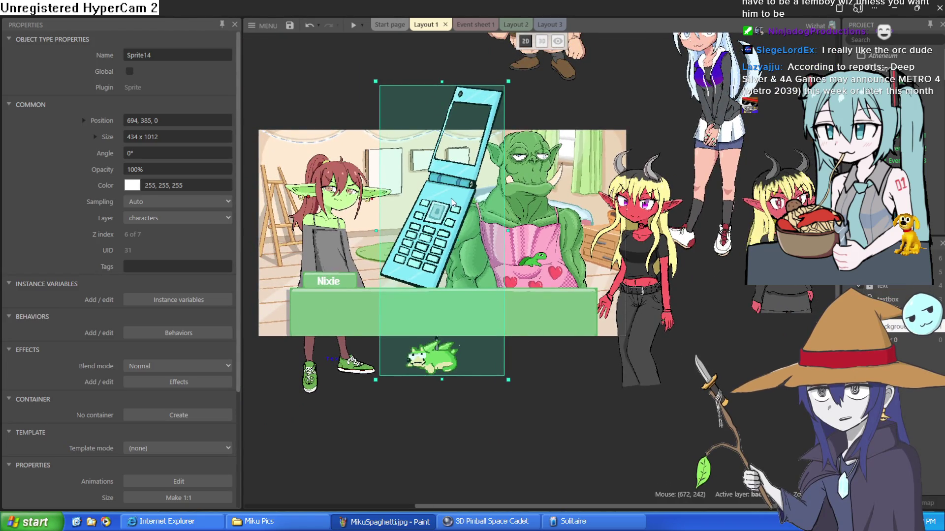
left_click_drag(451, 201, 413, 239)
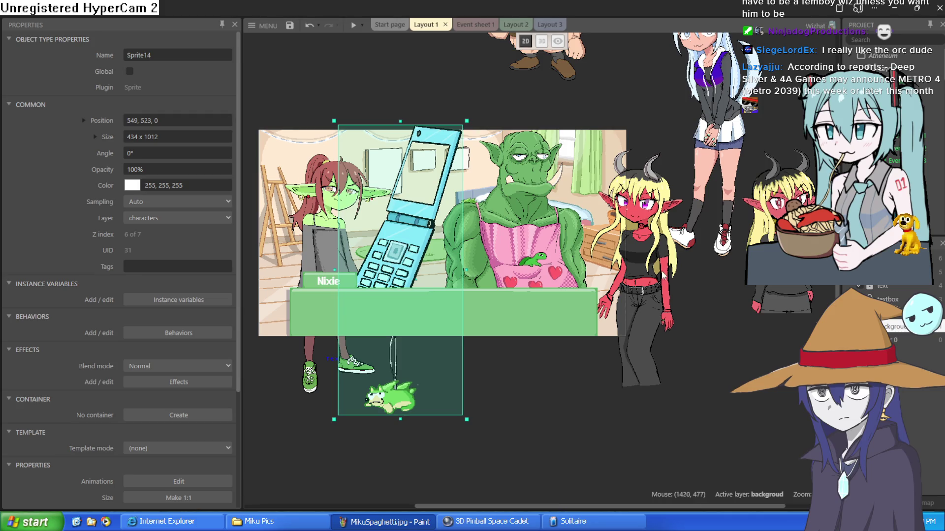
left_click_drag(662, 274, 598, 260)
mouse_move(523, 233)
left_mouse_down()
mouse_move(453, 248)
mouse_move(464, 233)
mouse_move(215, 243)
mouse_move(361, 266)
left_mouse_up()
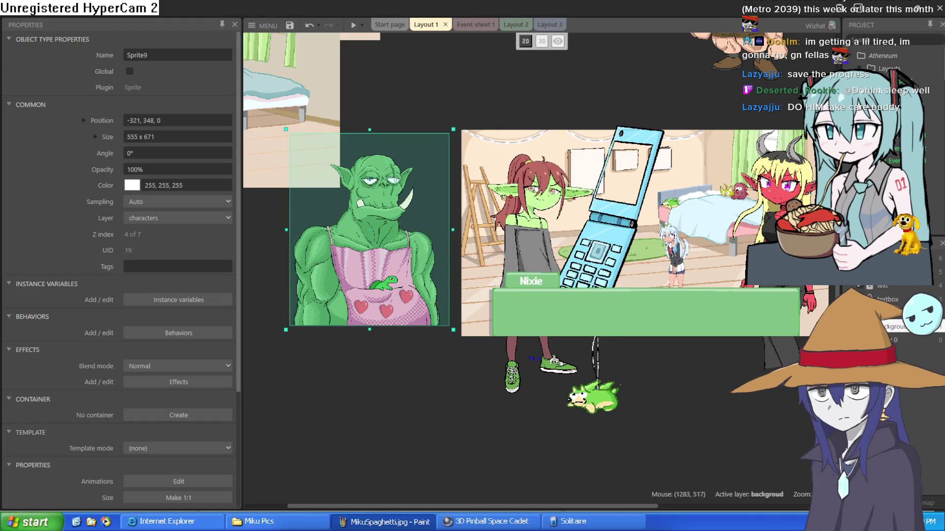
Check Event sheet 1, return to Layout 1, and slide the phone sprite left.
left_click(470, 25)
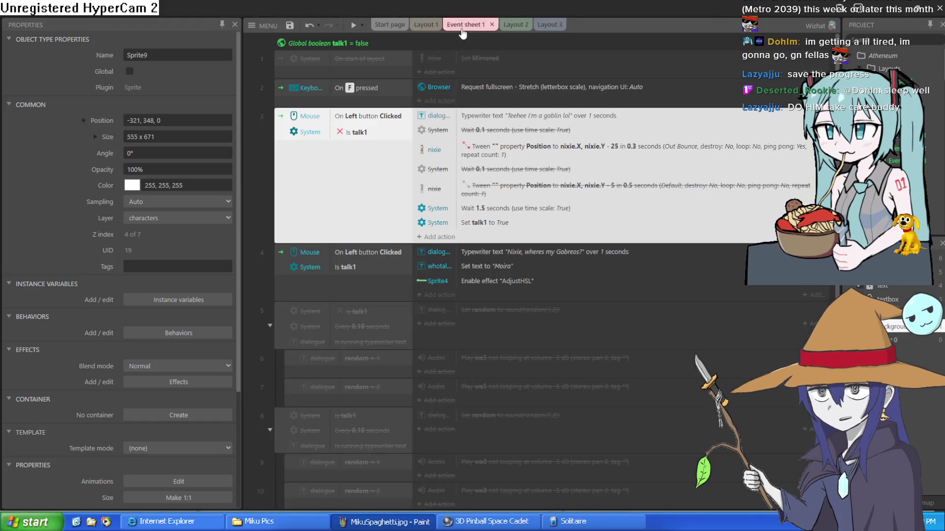
left_click(421, 26)
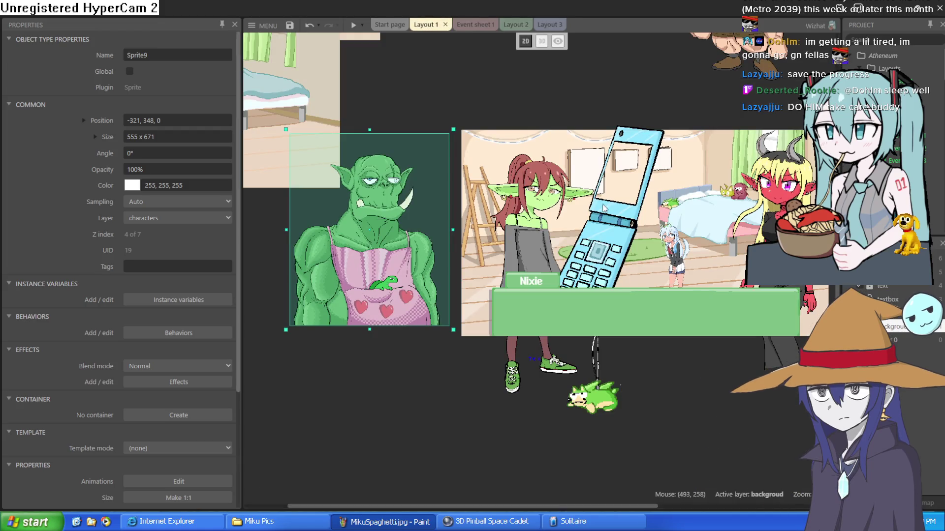
mouse_move(609, 251)
left_mouse_down()
mouse_move(635, 231)
mouse_move(622, 162)
mouse_move(498, 254)
mouse_move(507, 275)
mouse_move(526, 268)
left_mouse_up()
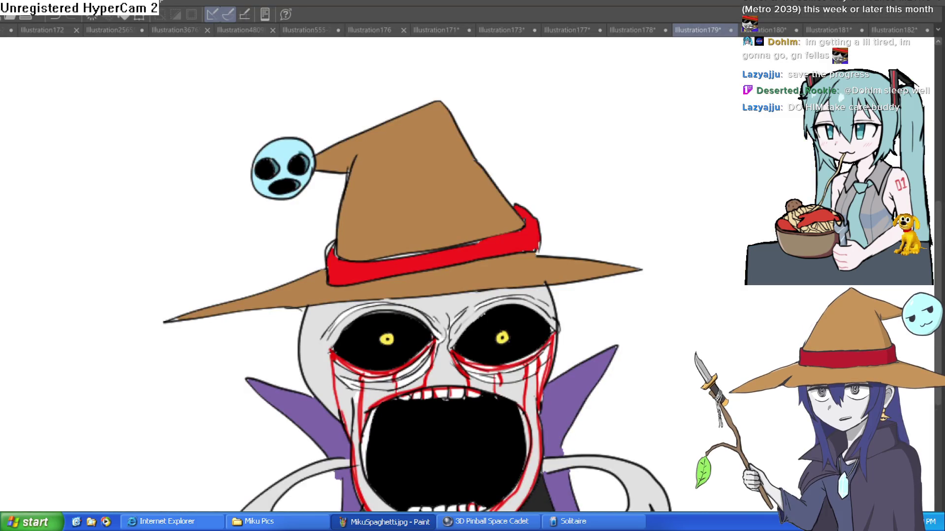
Bring up Illustration178's heart-holding witch, try a stroke by the collar, and undo it.
left_click(622, 28)
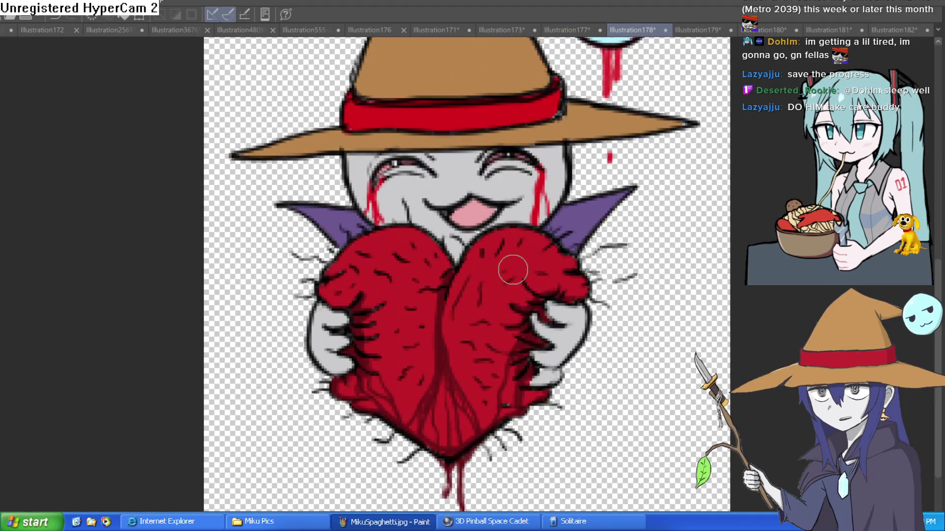
scroll(482, 261, "up", 1)
left_click_drag(482, 261, 457, 290)
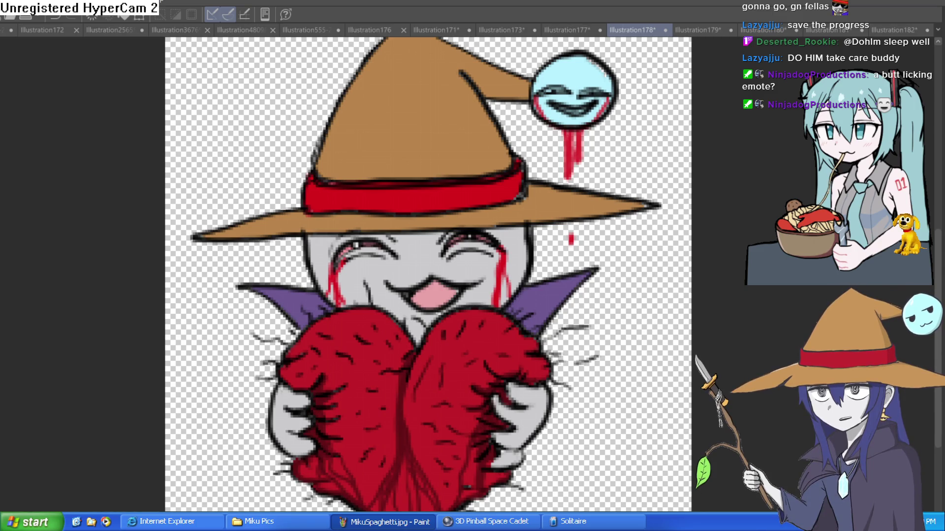
mouse_move(625, 255)
left_mouse_down()
mouse_move(619, 297)
mouse_move(621, 212)
left_mouse_up()
scroll(589, 311, "down", 3)
scroll(559, 307, "up", 3)
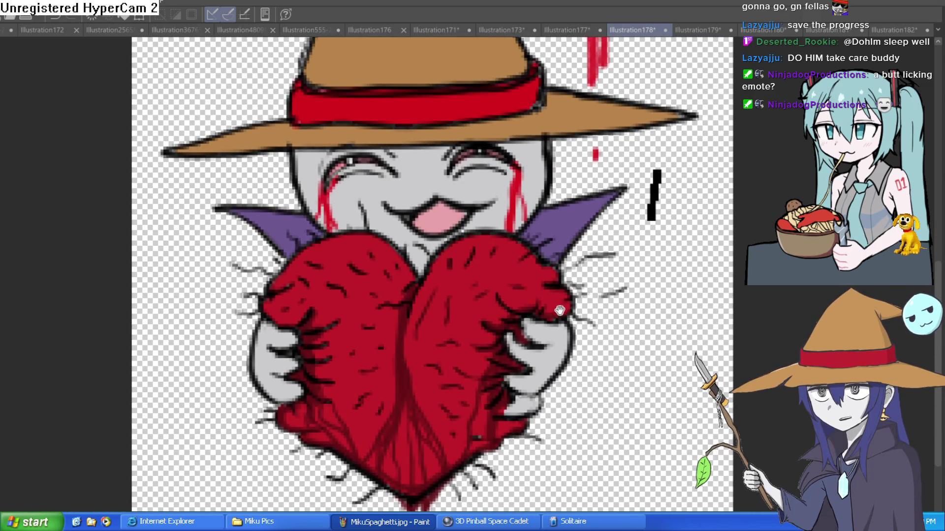
mouse_move(560, 310)
left_mouse_down()
mouse_move(564, 249)
mouse_move(575, 287)
left_mouse_up()
key("ctrl+z")
scroll(646, 201, "down", 4)
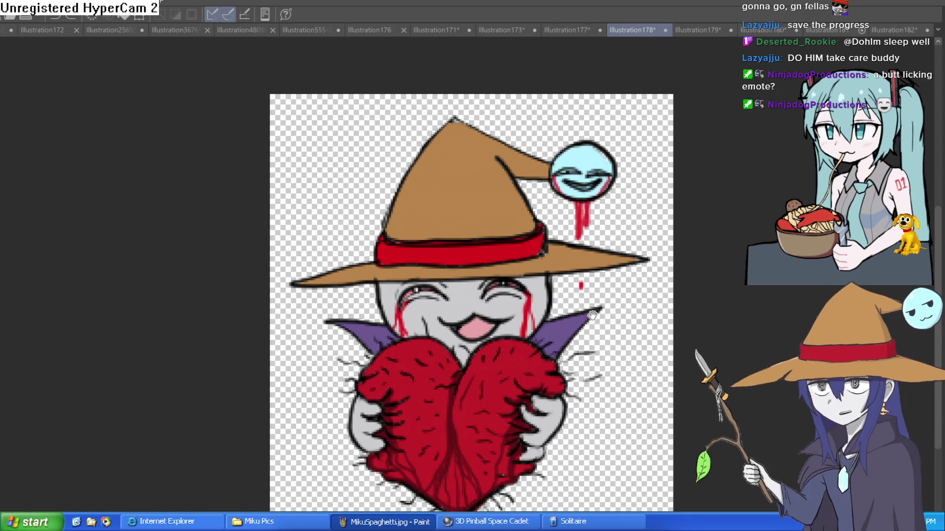
scroll(588, 311, "down", 2)
left_click_drag(580, 305, 585, 325)
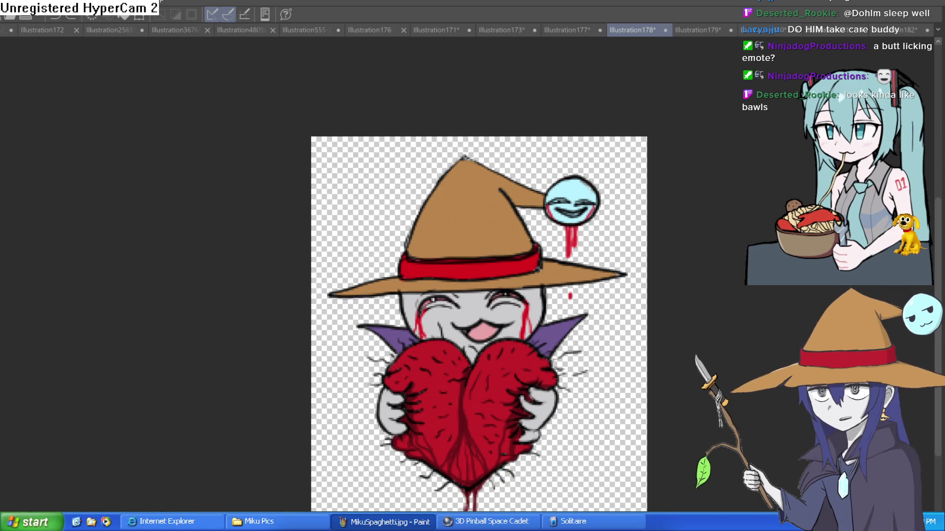
Flip the view horizontally and back, then switch to the Illustration173 goblin and clock canvas.
key("h")
key("h")
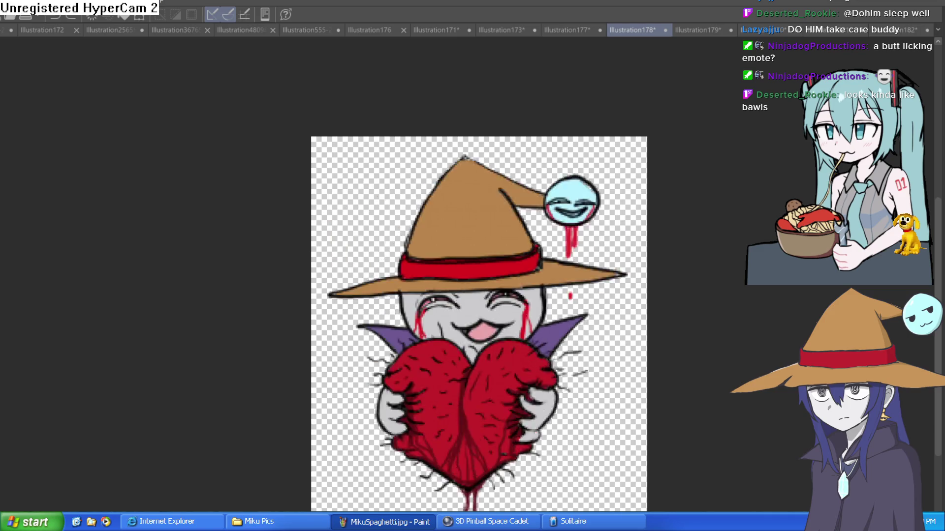
key("h")
key("h")
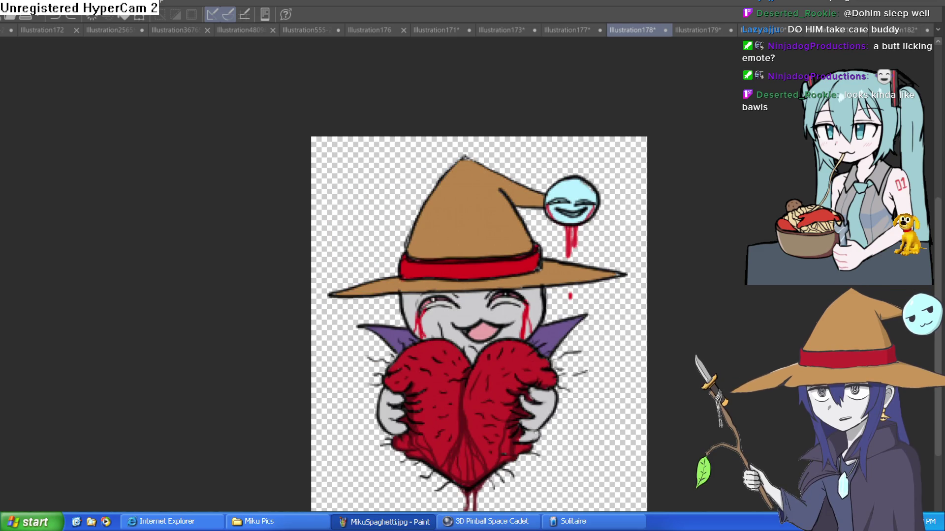
left_click(568, 29)
left_click(522, 31)
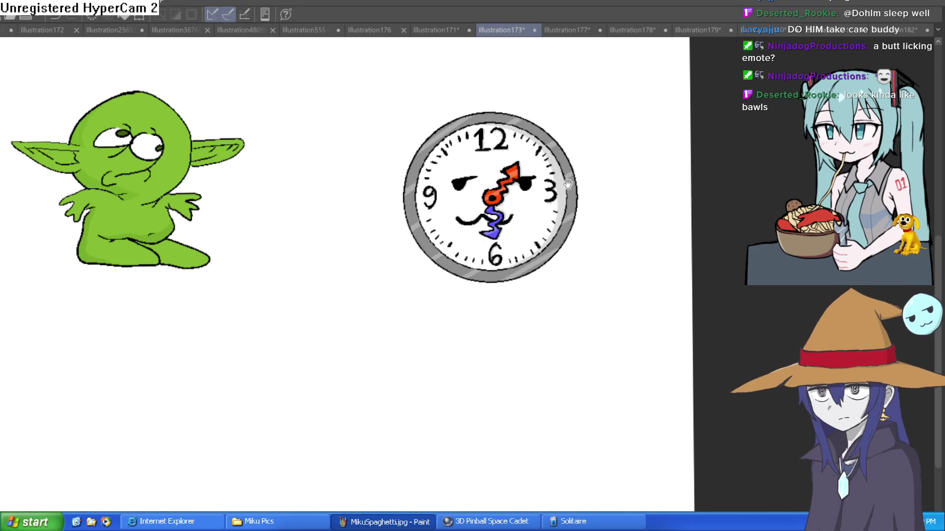
scroll(500, 212, "up", 5)
scroll(500, 212, "down", 5)
mouse_move(231, 268)
left_mouse_down()
mouse_move(615, 200)
mouse_move(506, 315)
mouse_move(481, 253)
mouse_move(498, 253)
mouse_move(500, 266)
left_mouse_up()
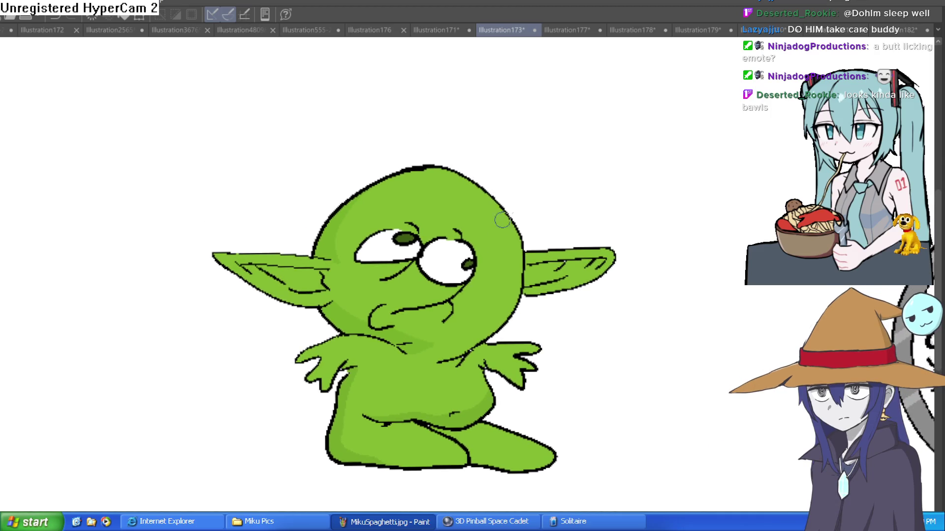
left_click(433, 30)
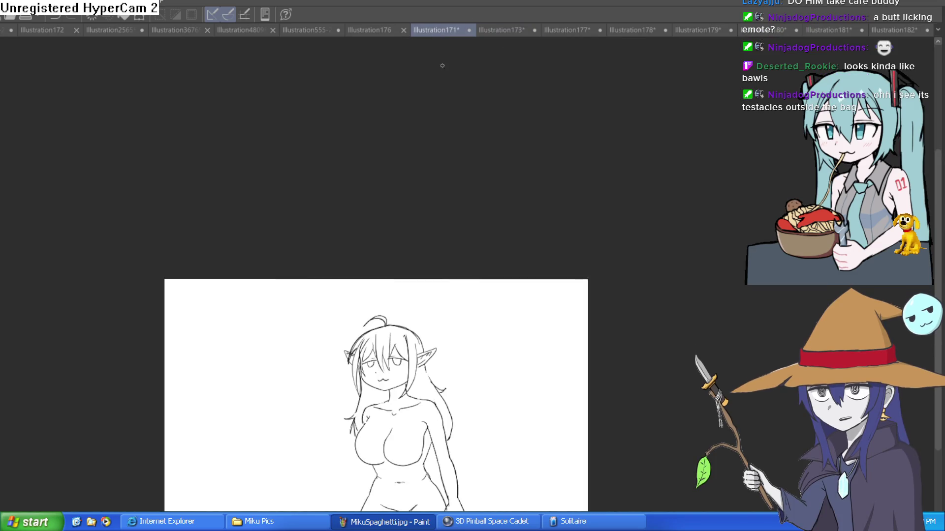
left_click(373, 30)
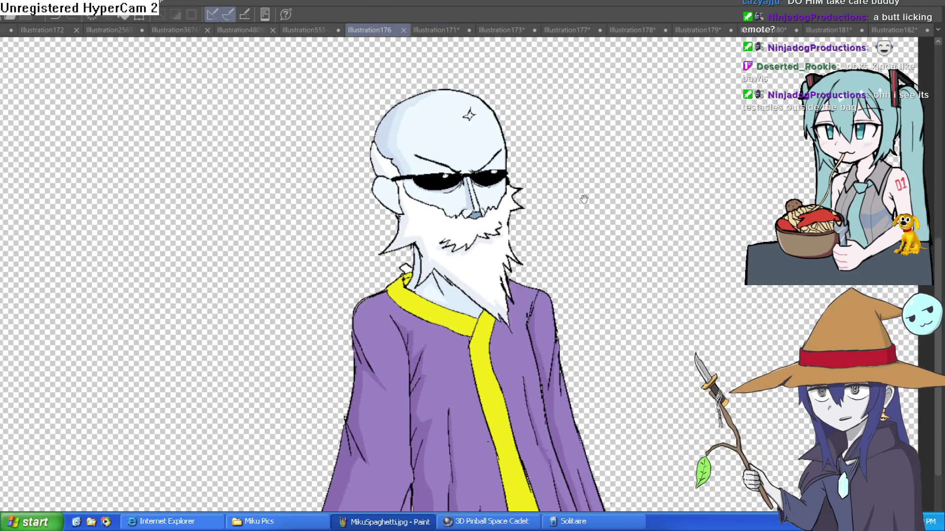
scroll(584, 199, "down", 3)
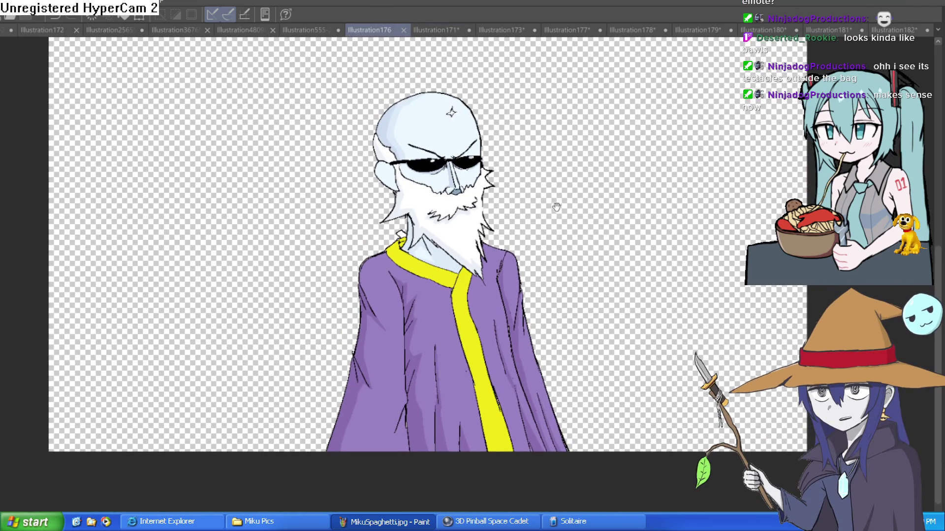
mouse_move(635, 169)
left_mouse_down()
mouse_move(555, 207)
mouse_move(570, 197)
left_mouse_up()
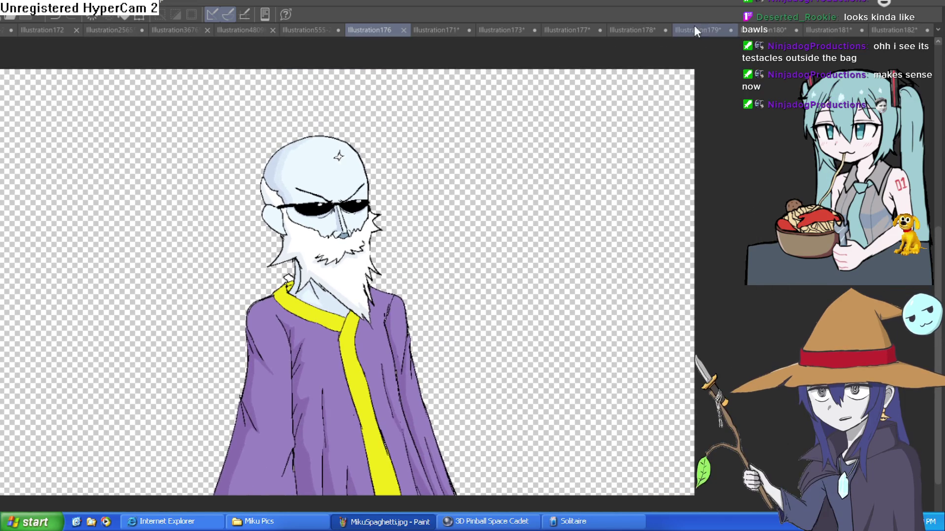
left_click(694, 30)
left_click(630, 30)
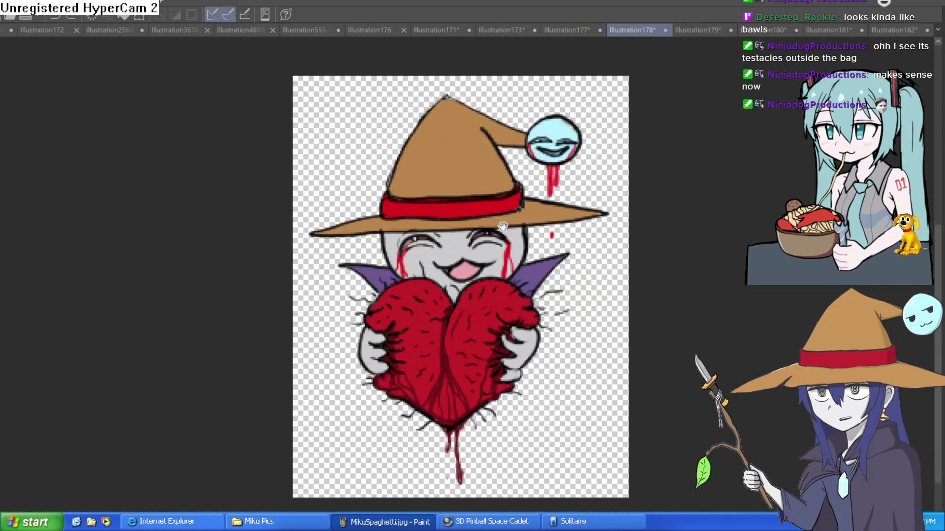
scroll(503, 227, "up", 4)
scroll(506, 202, "down", 3)
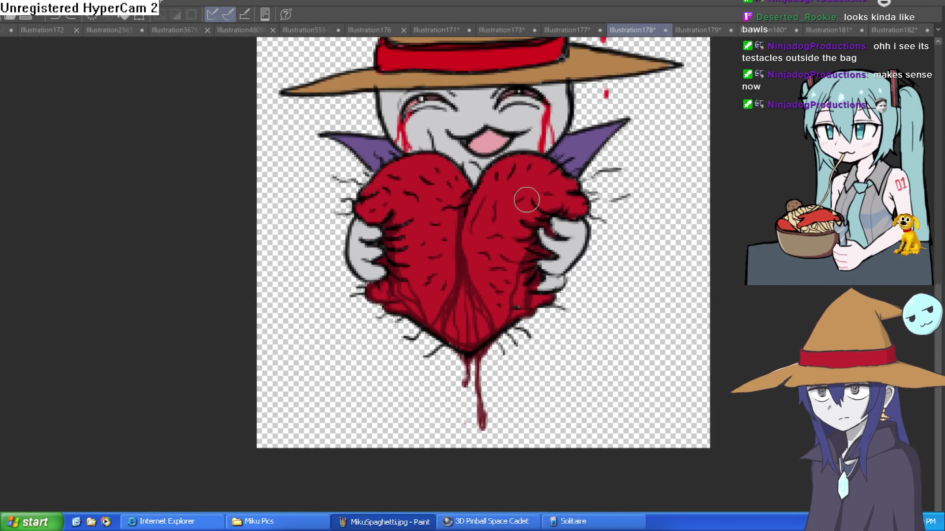
mouse_move(632, 111)
left_mouse_down()
mouse_move(582, 199)
mouse_move(595, 241)
left_mouse_up()
scroll(593, 231, "down", 2)
scroll(582, 202, "down", 2)
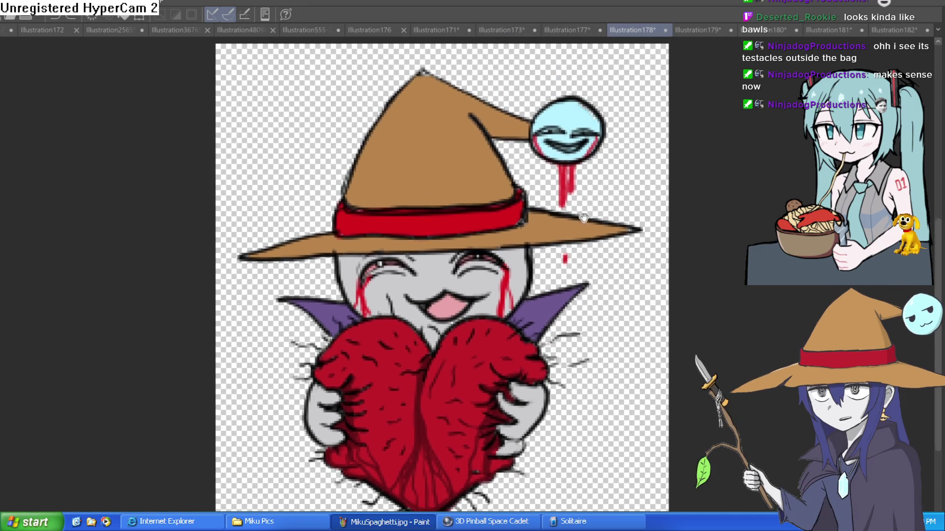
scroll(541, 211, "up", 1)
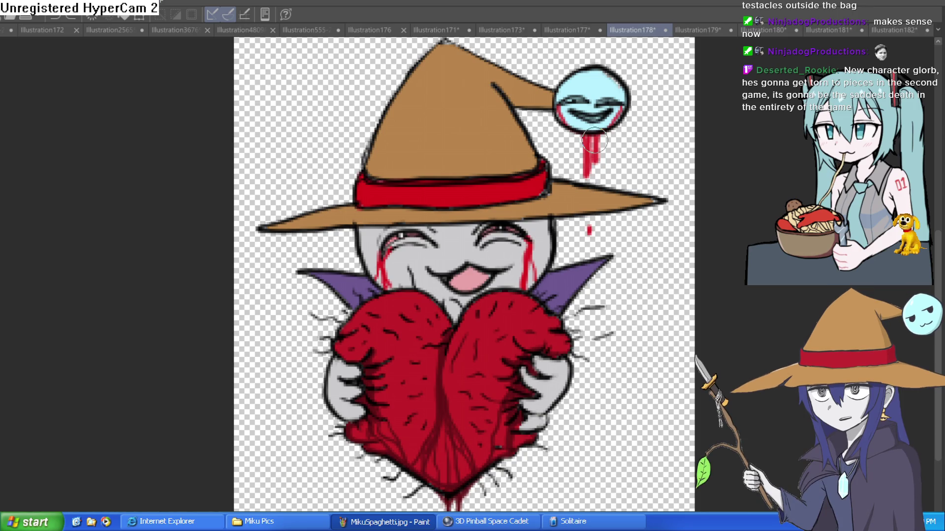
left_click(424, 29)
left_click(377, 29)
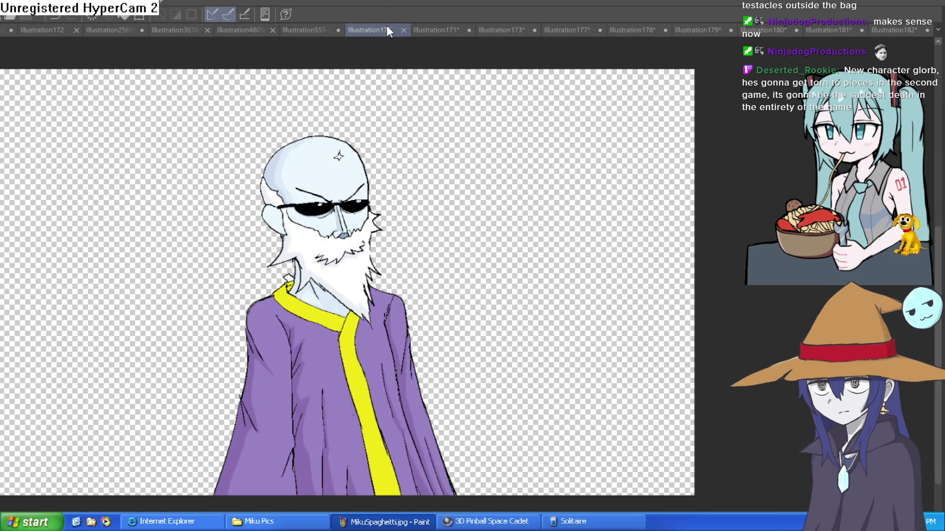
left_click(315, 29)
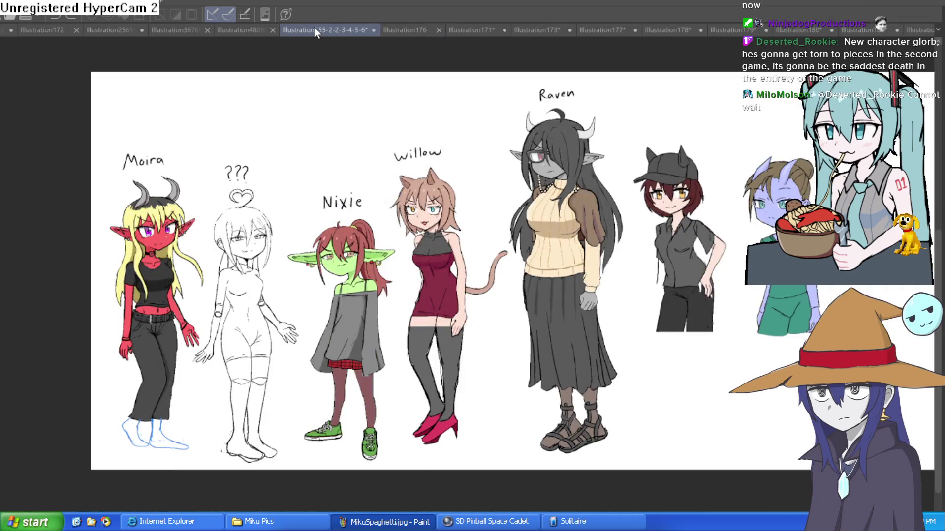
left_click(480, 28)
left_click(536, 29)
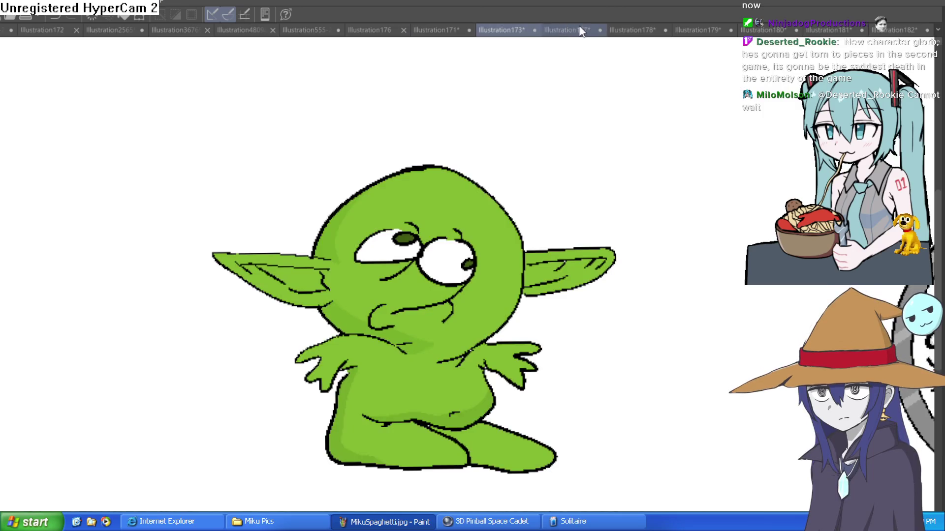
scroll(664, 72, "down", 3)
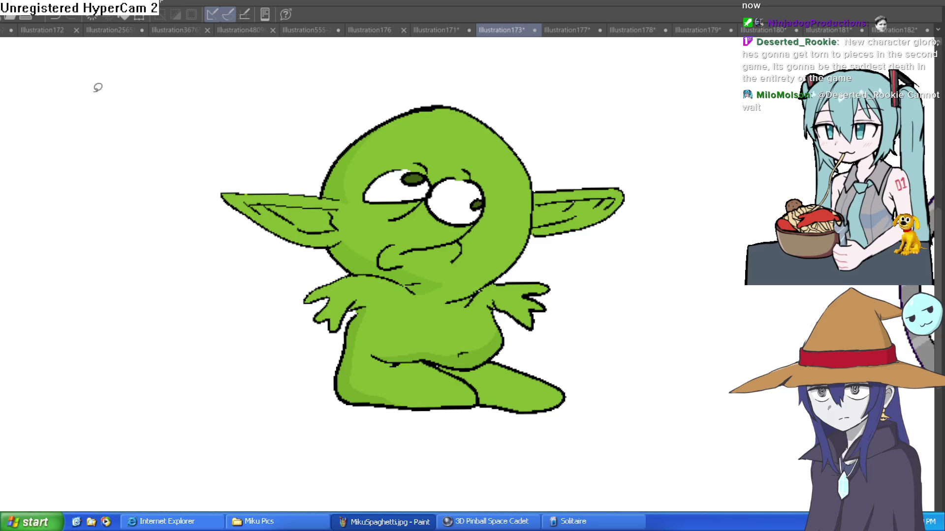
Lasso the goblin's right half down the middle and move it to the right.
left_click_drag(443, 93, 437, 178)
left_click_drag(432, 240, 455, 337)
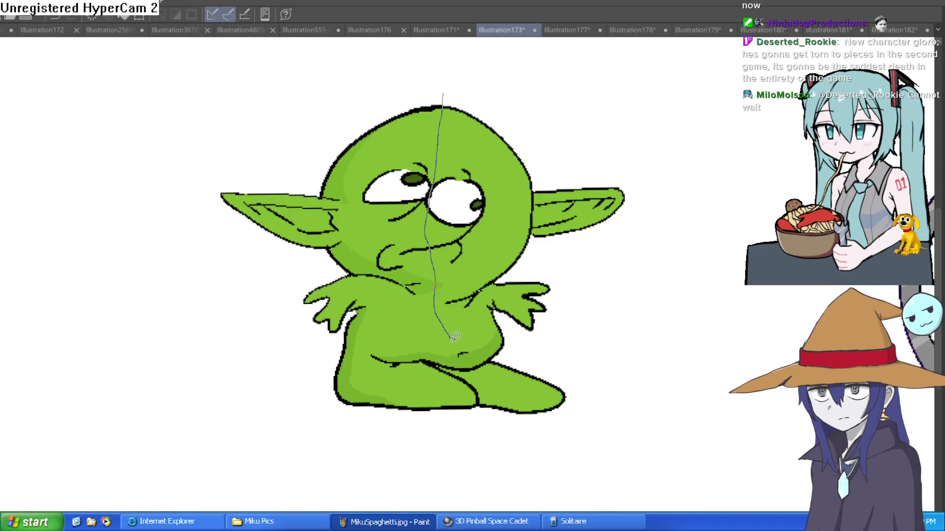
mouse_move(499, 448)
left_mouse_down()
mouse_move(576, 88)
mouse_move(443, 83)
left_mouse_up()
key("ctrl+t")
left_click_drag(524, 257, 620, 259)
key("Return")
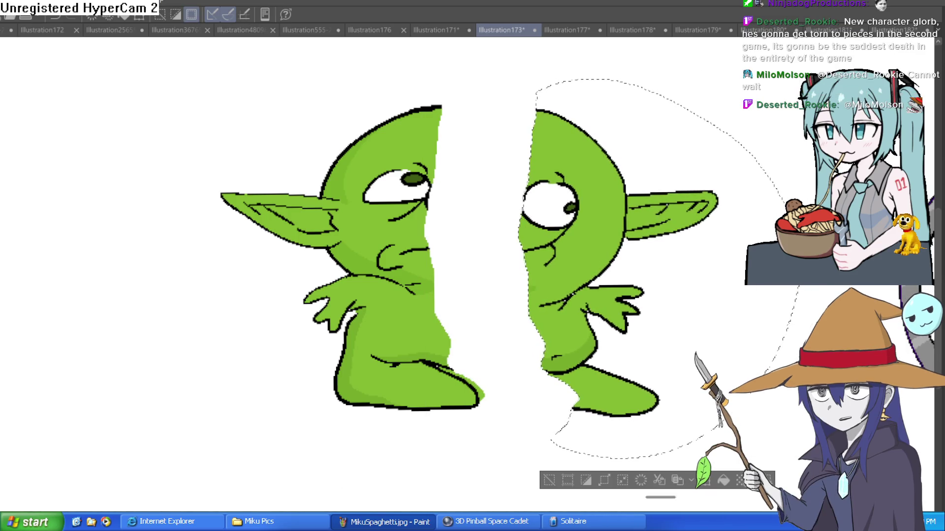
left_click(472, 463)
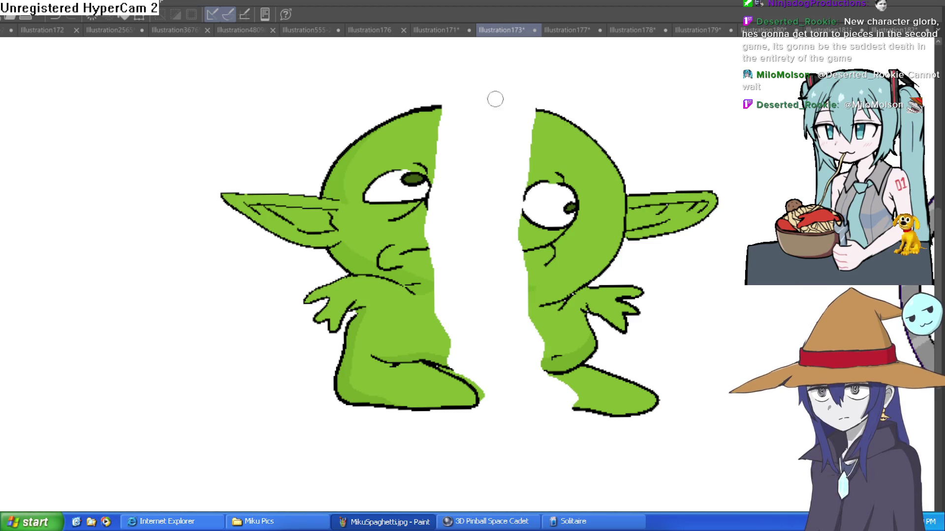
Draw red edges along both cuts and fill the gap between the halves with red.
left_click_drag(539, 113, 440, 224)
left_click_drag(441, 105, 497, 187)
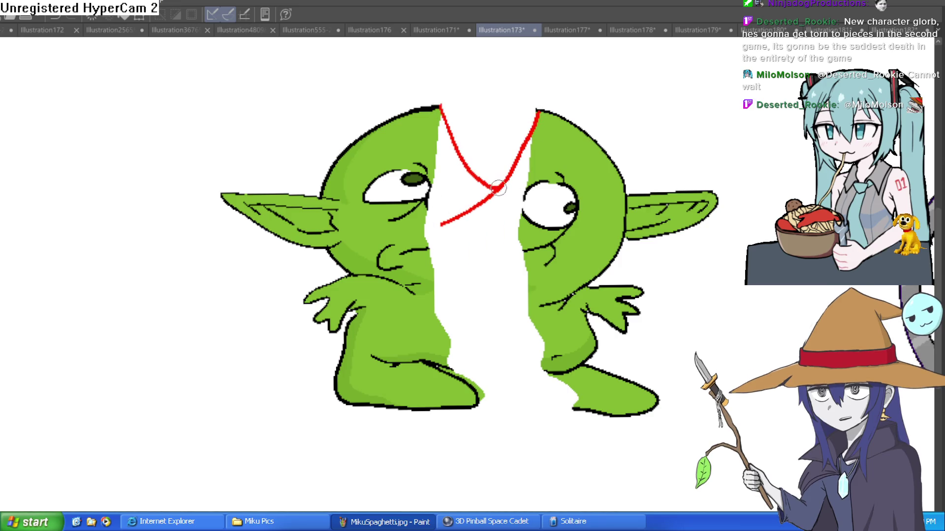
left_click_drag(576, 409, 465, 263)
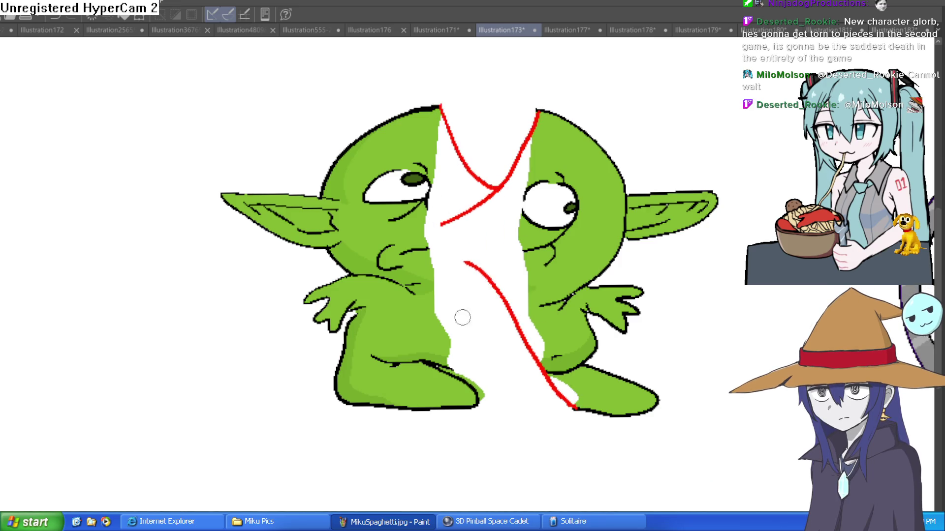
left_click_drag(454, 369, 490, 276)
key("g")
left_click(504, 252)
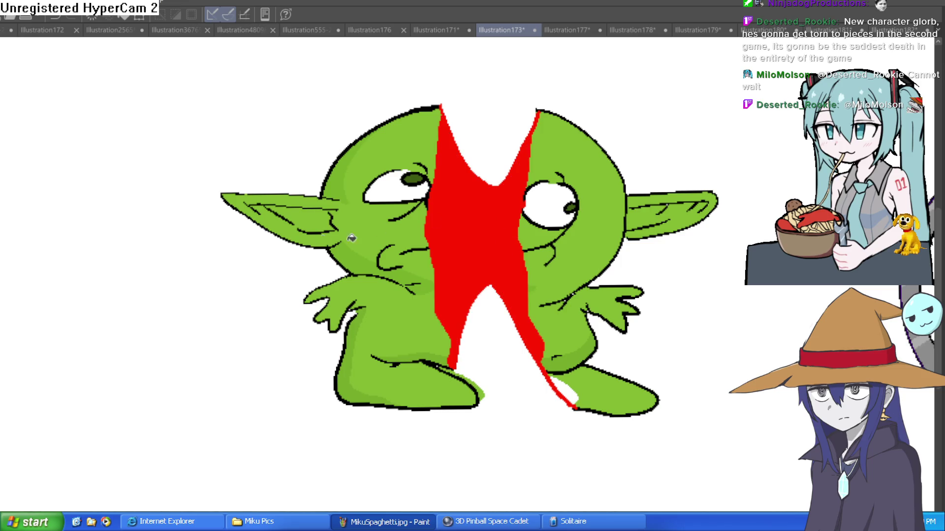
mouse_move(536, 117)
left_mouse_down()
mouse_move(563, 65)
mouse_move(554, 51)
mouse_move(572, 137)
left_mouse_up()
Add red spatter rising from the left head, along the right leg and near the left eye, plus droplets.
mouse_move(427, 186)
left_mouse_down()
mouse_move(424, 148)
mouse_move(426, 192)
left_mouse_up()
left_click_drag(410, 140, 426, 194)
mouse_move(524, 241)
left_mouse_down()
mouse_move(492, 302)
mouse_move(500, 310)
left_mouse_up()
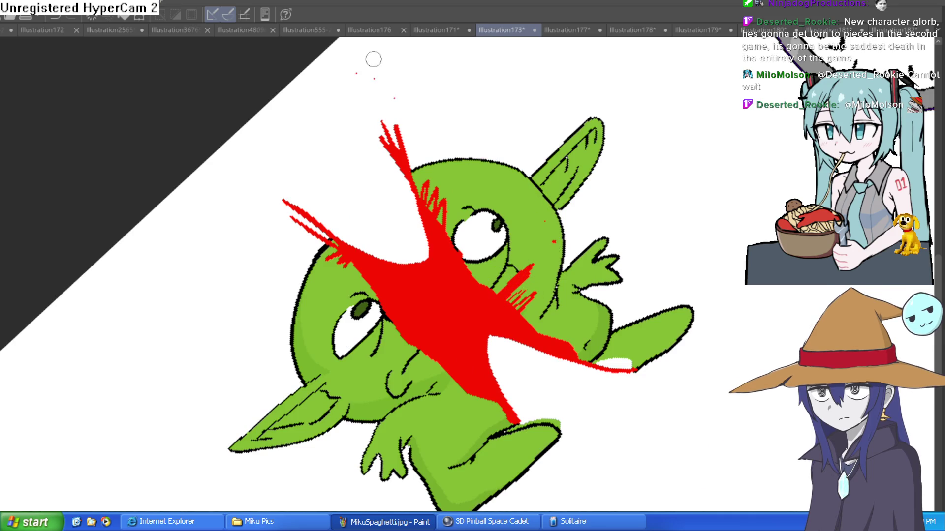
left_click_drag(252, 196, 518, 323)
scroll(518, 322, "up", 2)
mouse_move(512, 362)
left_mouse_down()
mouse_move(507, 376)
mouse_move(501, 354)
left_mouse_up()
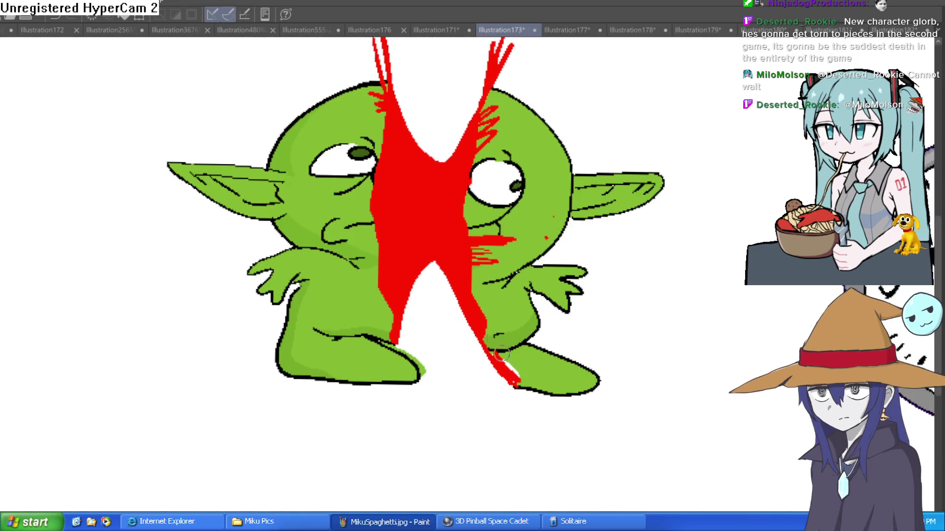
left_click_drag(545, 189, 424, 205)
mouse_move(375, 220)
left_mouse_down()
mouse_move(345, 305)
mouse_move(363, 337)
mouse_move(394, 357)
left_mouse_up()
scroll(355, 332, "up", 2)
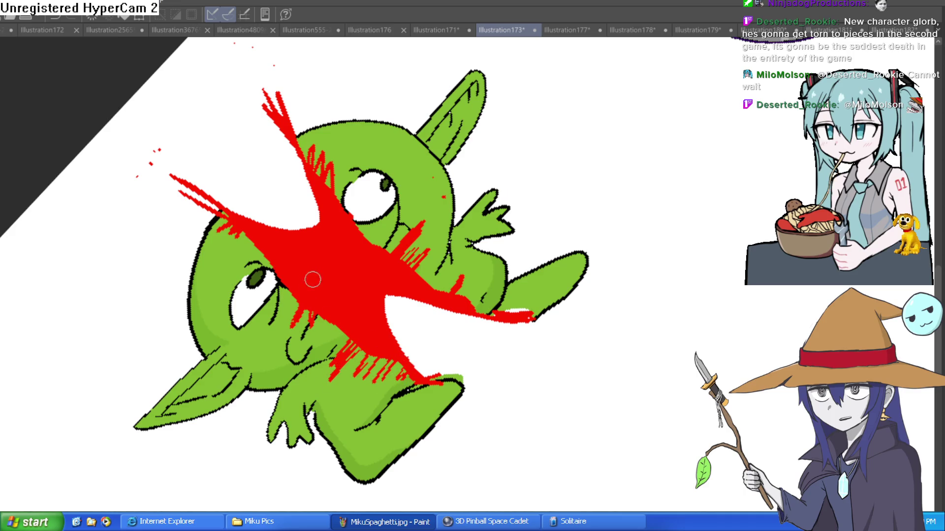
left_click_drag(312, 264, 305, 301)
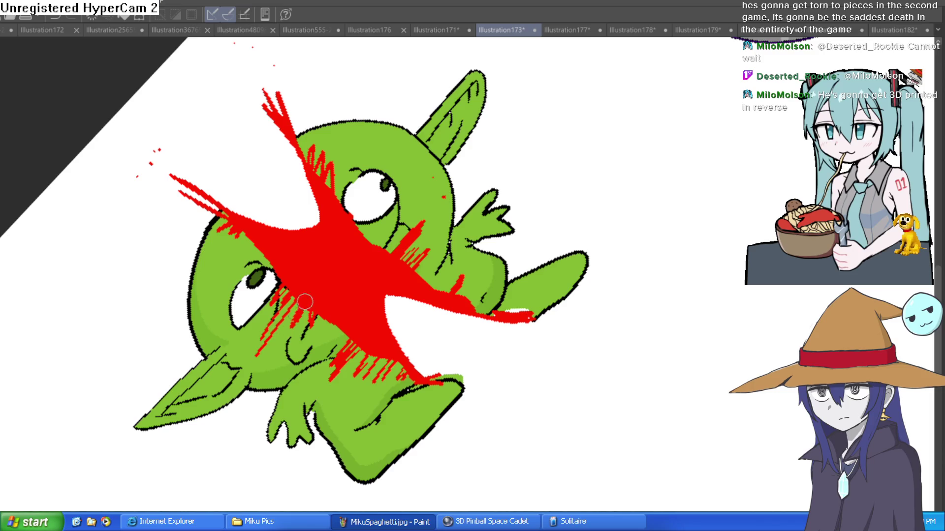
left_click_drag(265, 276, 229, 248)
left_click(347, 144)
left_click(350, 127)
Streak red up both top spikes and fill between the right spikes with streaks.
key("at")
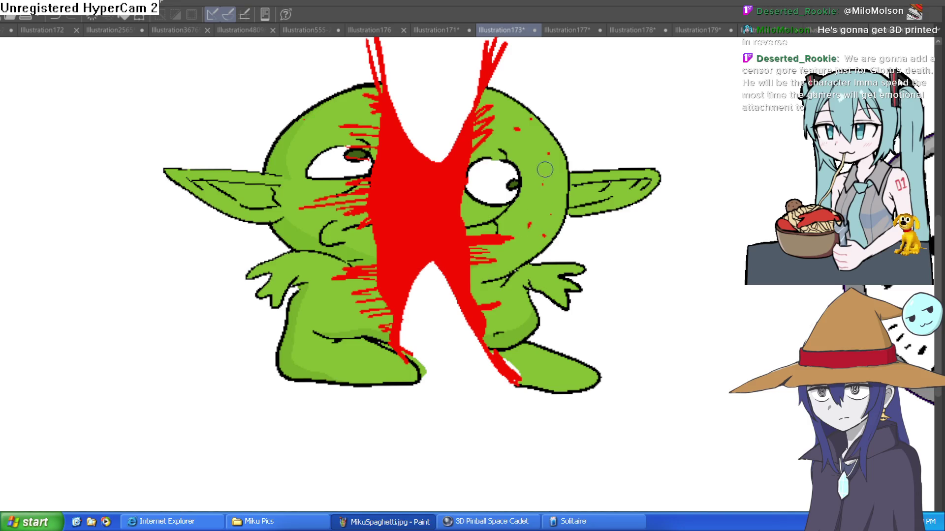
mouse_move(487, 84)
left_mouse_down()
mouse_move(536, 62)
mouse_move(556, 64)
left_mouse_up()
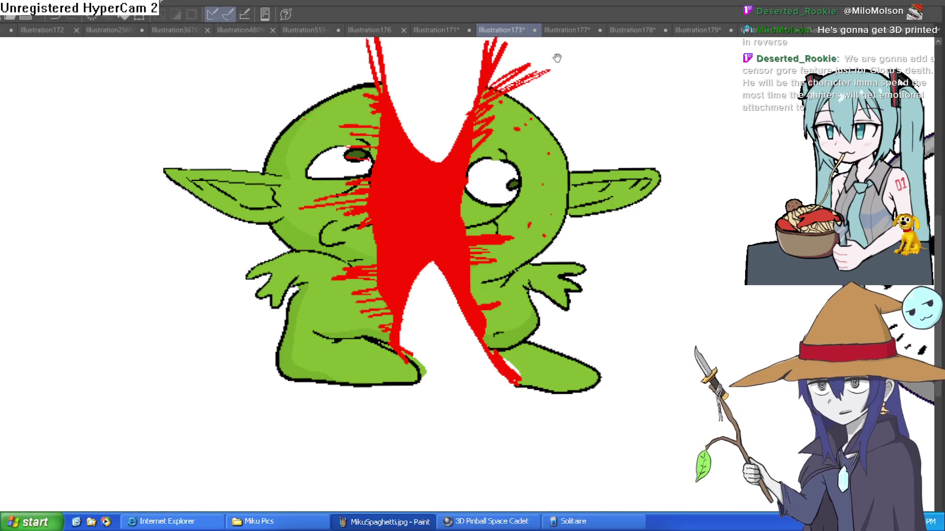
scroll(557, 57, "up", 5)
left_click_drag(355, 202, 340, 94)
mouse_move(494, 207)
left_mouse_down()
mouse_move(532, 138)
mouse_move(522, 182)
mouse_move(533, 193)
left_mouse_up()
mouse_move(546, 142)
left_mouse_down()
mouse_move(487, 212)
mouse_move(527, 186)
left_mouse_up()
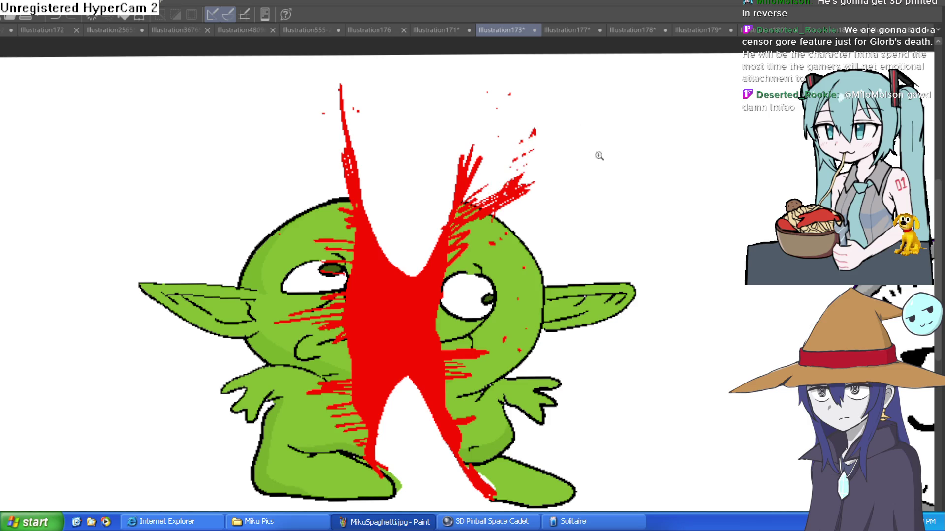
Brush darker red strokes down the wound and along its right edge.
scroll(541, 155, "down", 5)
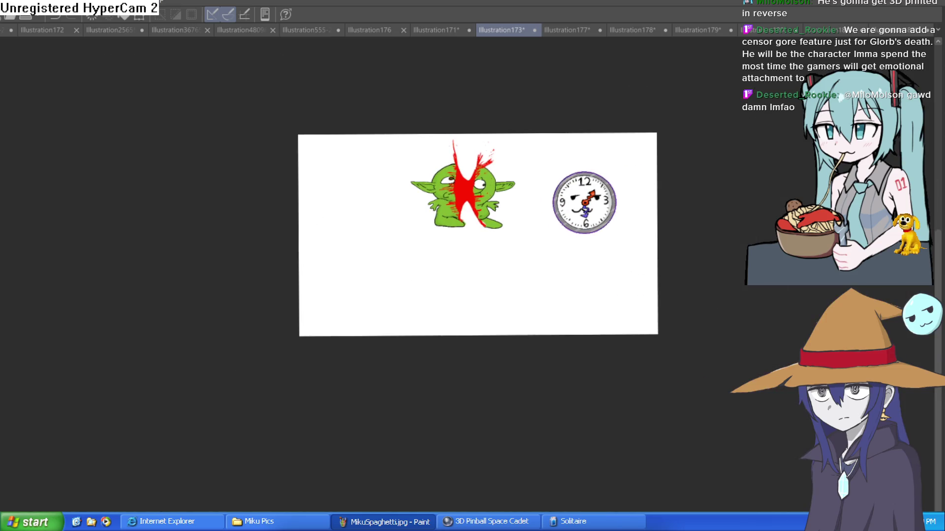
scroll(443, 197, "up", 5)
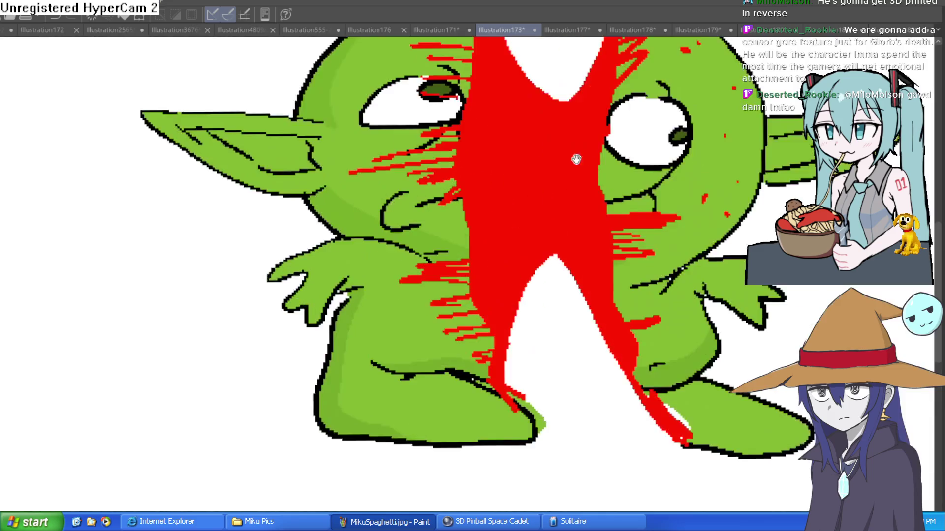
mouse_move(411, 224)
left_mouse_down()
mouse_move(432, 185)
mouse_move(424, 274)
mouse_move(442, 352)
mouse_move(433, 362)
mouse_move(360, 363)
mouse_move(334, 346)
mouse_move(344, 211)
mouse_move(371, 196)
mouse_move(416, 229)
left_mouse_up()
scroll(464, 242, "down", 3)
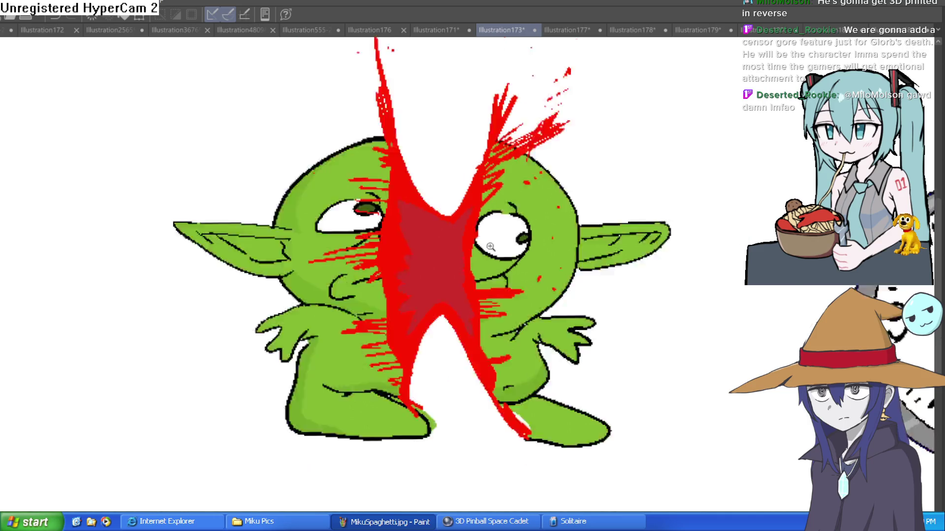
scroll(464, 242, "up", 4)
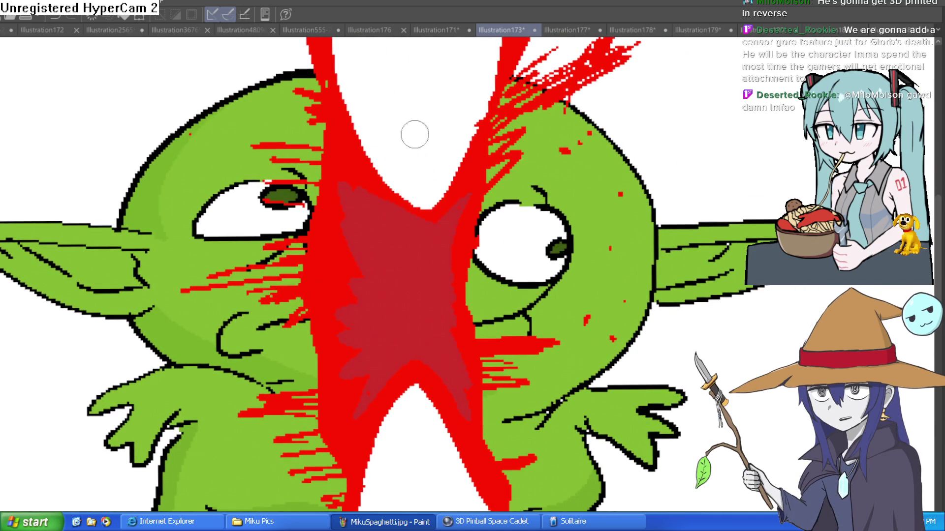
mouse_move(449, 226)
left_mouse_down()
mouse_move(462, 204)
mouse_move(449, 302)
mouse_move(455, 388)
mouse_move(376, 388)
mouse_move(359, 354)
left_mouse_up()
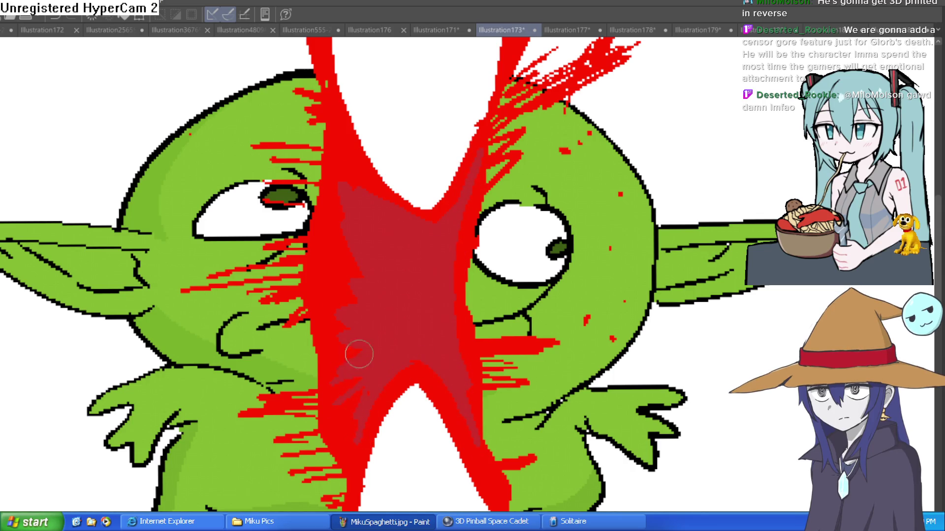
Add dark-red streaks and fill the outlined wound centre with the deepest dark red.
key("asciicircum")
key("asciicircum")
key("asciicircum")
mouse_move(449, 225)
left_mouse_down()
mouse_move(473, 198)
mouse_move(479, 211)
mouse_move(532, 219)
mouse_move(583, 164)
left_mouse_up()
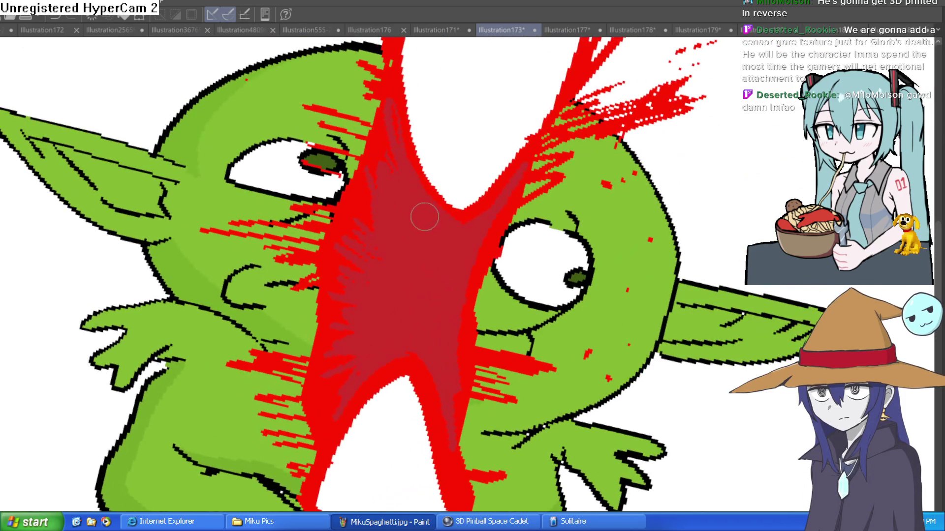
mouse_move(423, 214)
left_mouse_down()
mouse_move(457, 233)
mouse_move(409, 351)
mouse_move(390, 324)
mouse_move(417, 213)
left_mouse_up()
left_click(437, 253)
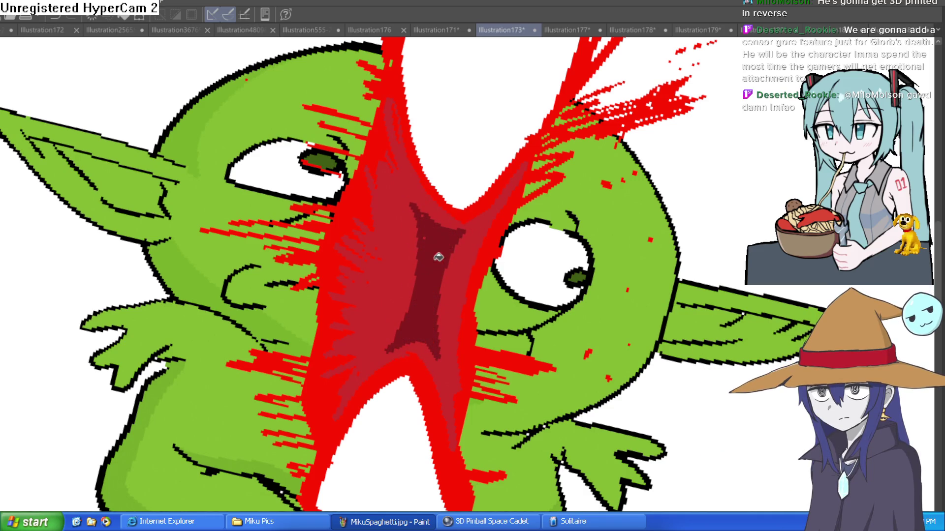
scroll(542, 183, "down", 5)
mouse_move(532, 180)
left_mouse_down()
mouse_move(539, 196)
mouse_move(515, 242)
mouse_move(515, 281)
left_mouse_up()
scroll(521, 230, "up", 5)
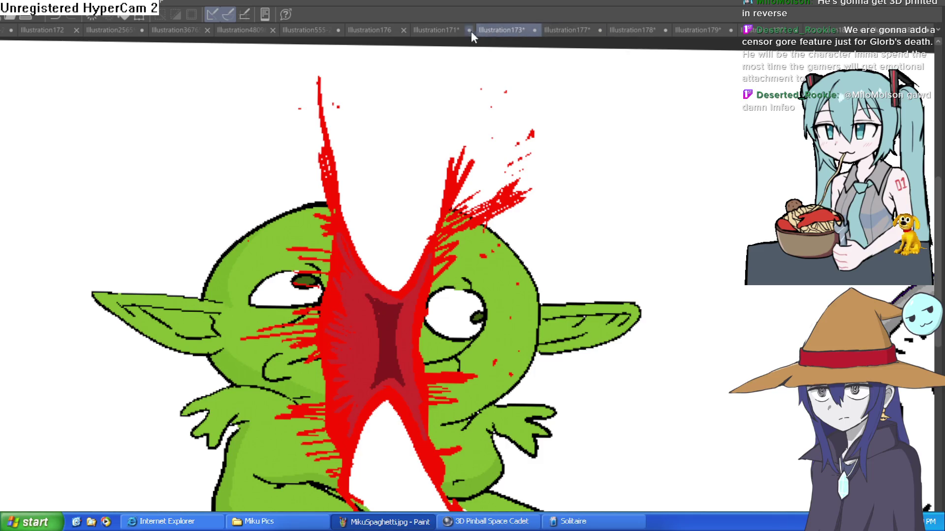
Cycle through the open document tabs to reach the elf police-duo illustration.
left_click(463, 31)
left_click(379, 31)
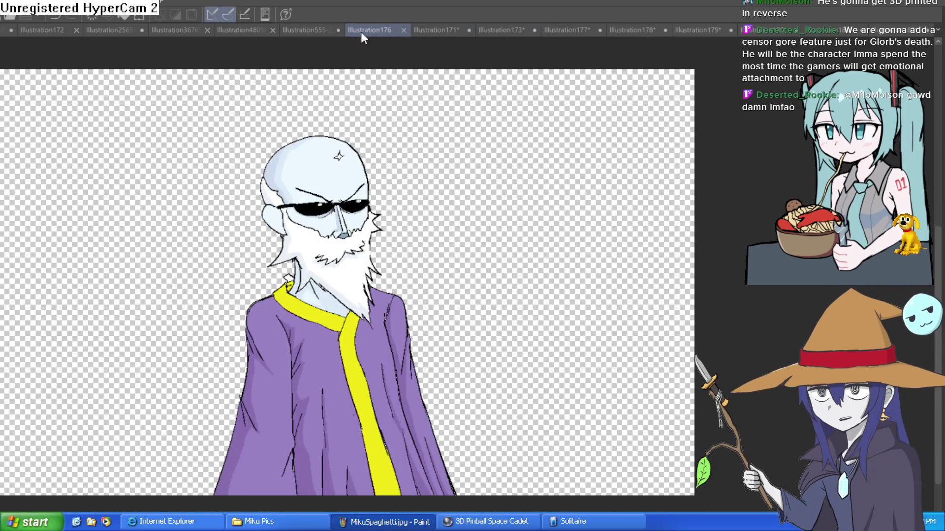
left_click(109, 29)
left_click(60, 28)
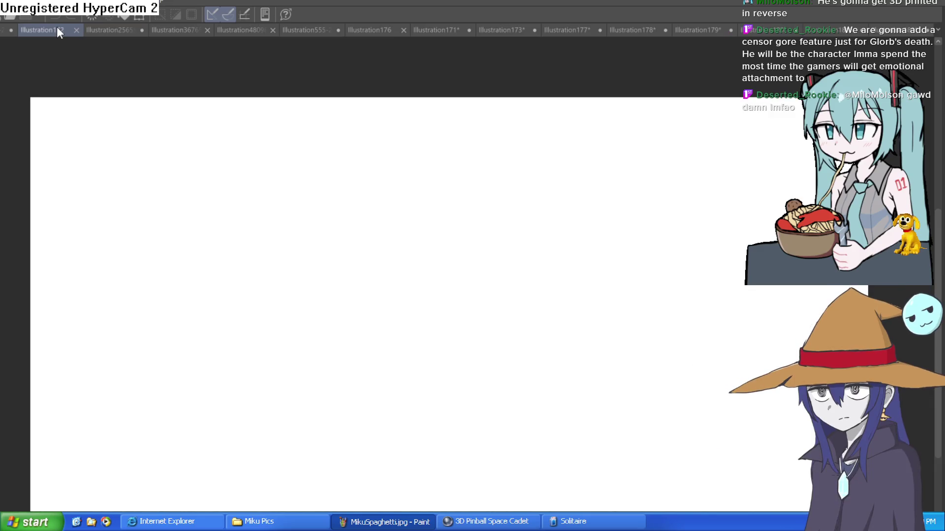
left_click(10, 29)
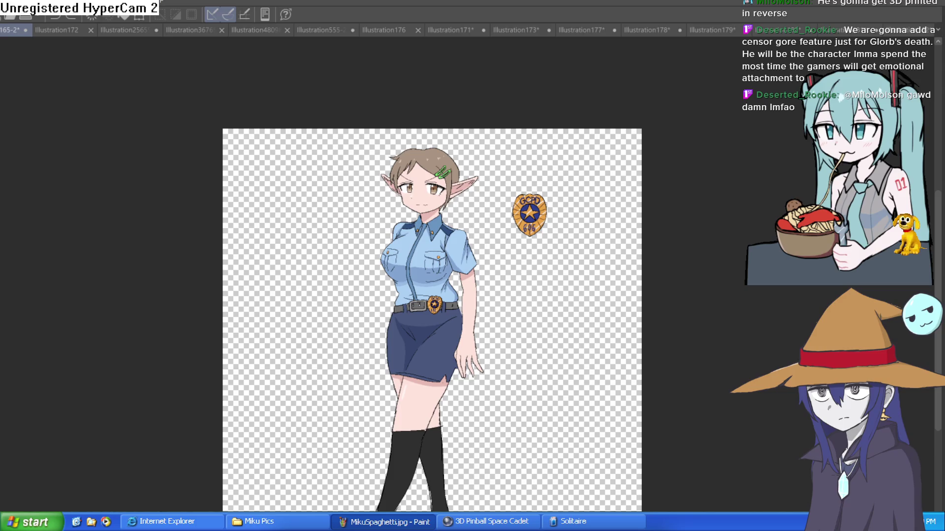
key("ctrl+shift+Tab")
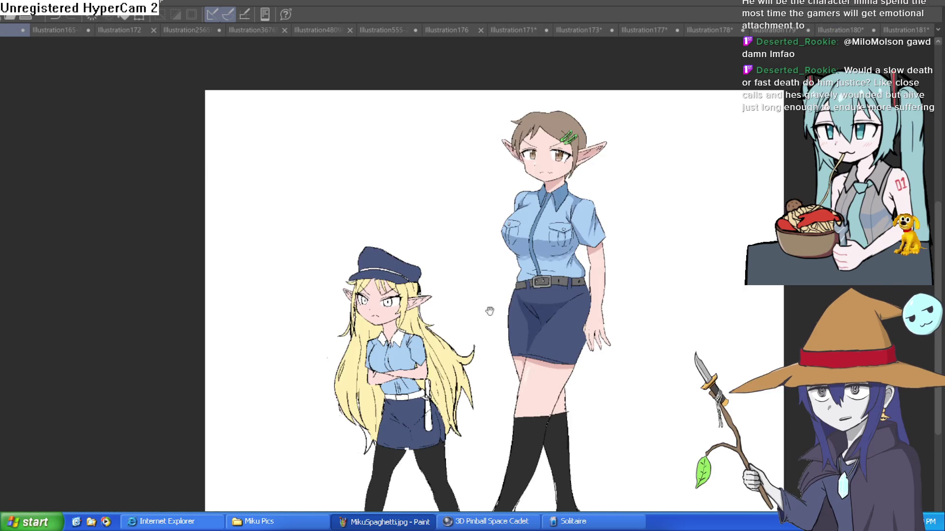
Zoom in on the blonde officer and fill her right eye with gold.
scroll(489, 310, "up", 5)
scroll(538, 239, "down", 2)
scroll(538, 240, "down", 2)
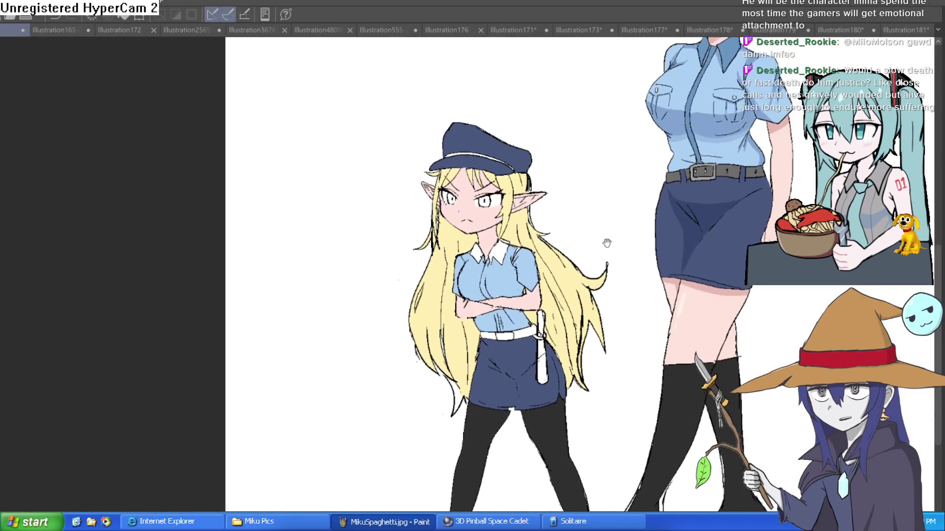
scroll(607, 244, "up", 4)
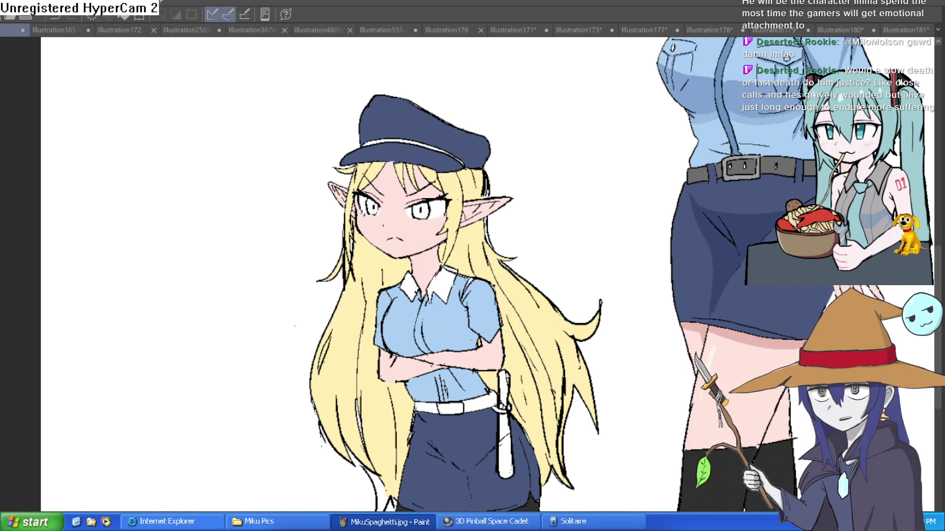
left_click(431, 204)
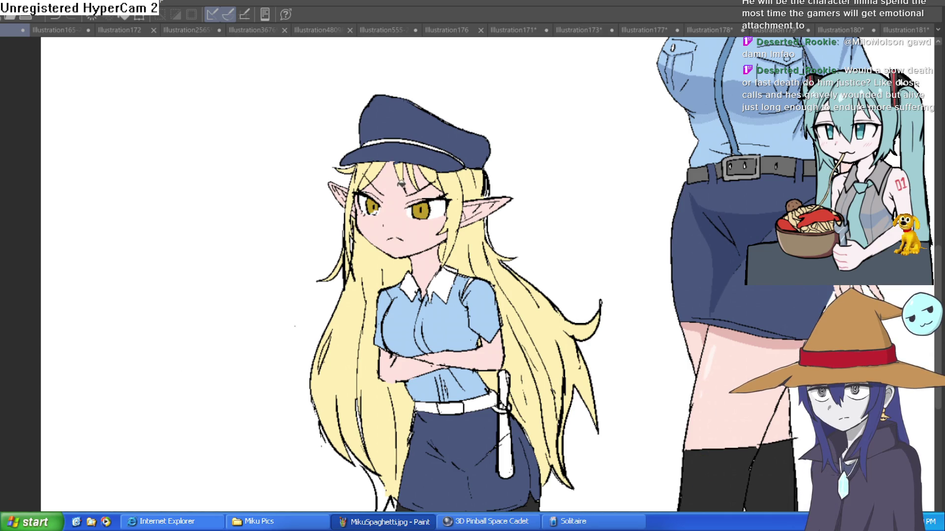
Color the patch under the left iris gold, undoing a bad fill and brushing it in.
scroll(415, 221, "up", 5)
left_click(415, 223)
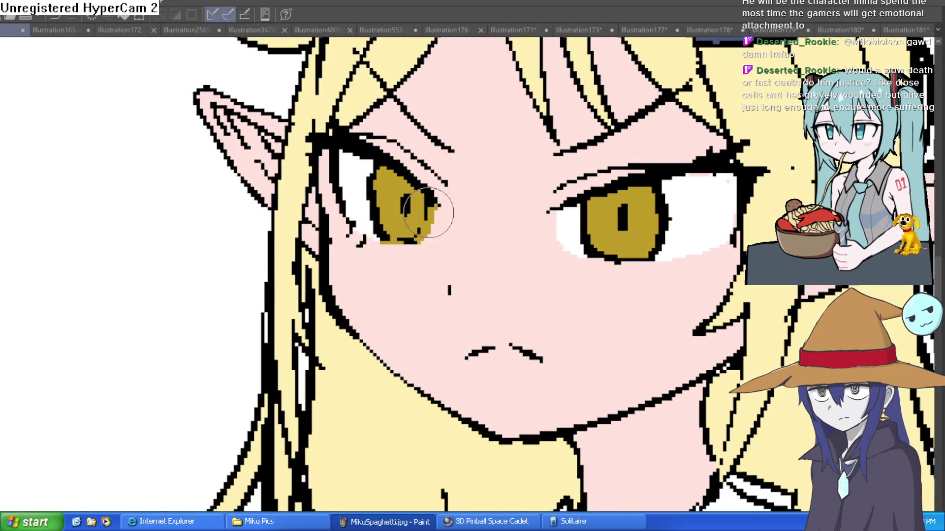
key("ctrl+z")
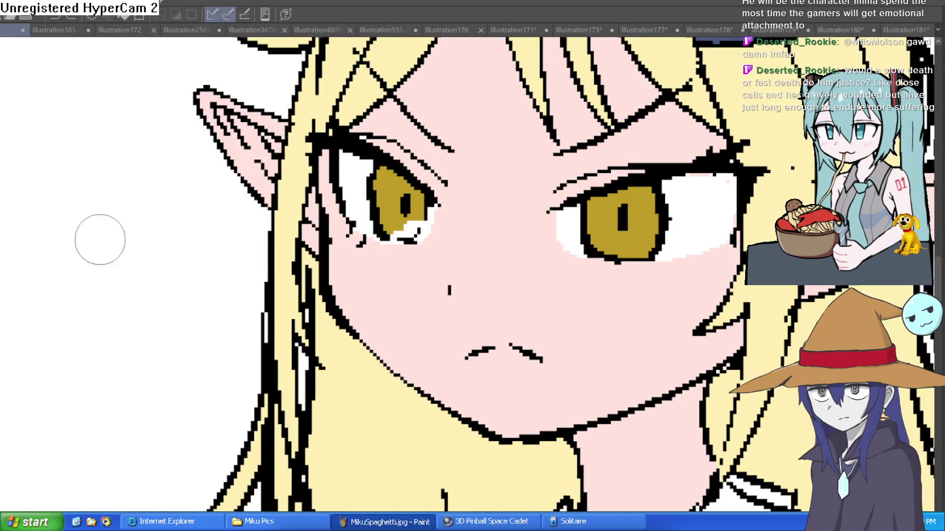
mouse_move(411, 210)
left_mouse_down()
mouse_move(401, 234)
mouse_move(413, 224)
left_mouse_up()
Zoom out and shift the view to show the space above the two figures.
scroll(414, 224, "down", 8)
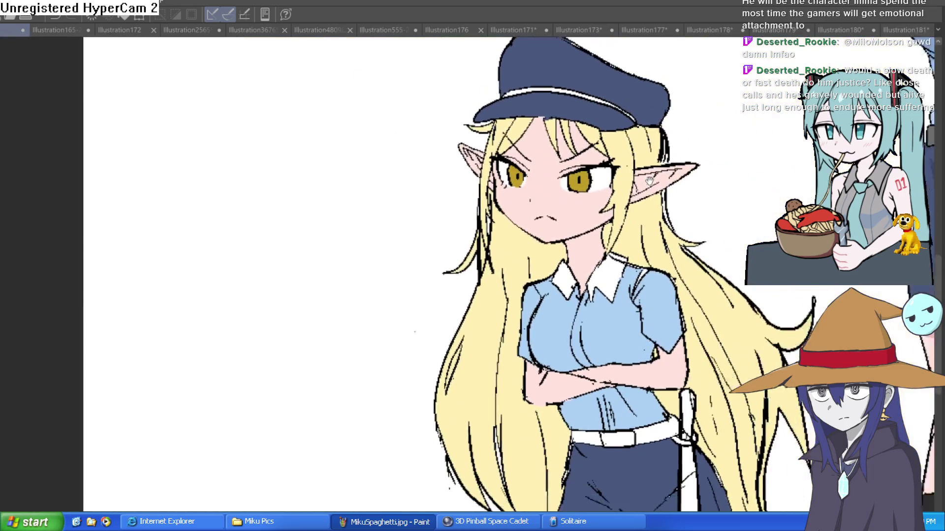
scroll(691, 151, "up", 2)
scroll(692, 151, "down", 1)
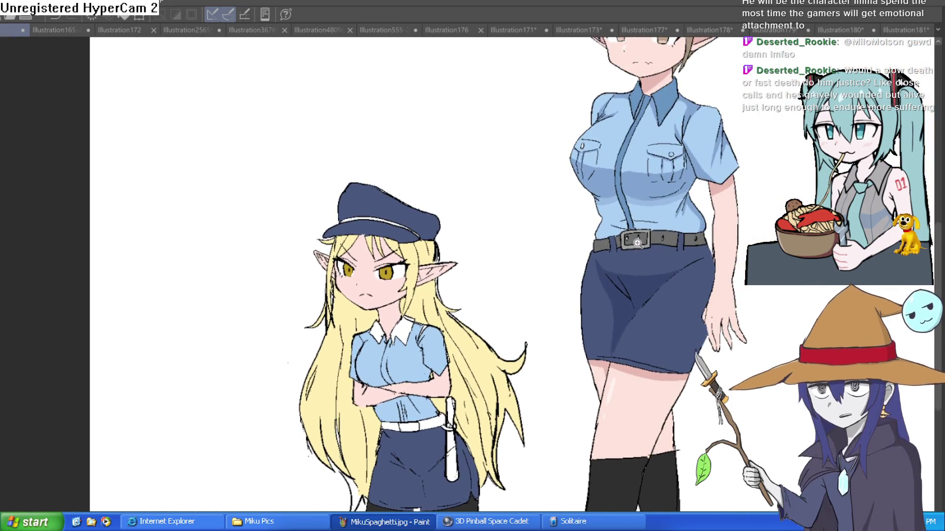
scroll(607, 240, "down", 2)
scroll(534, 226, "up", 3)
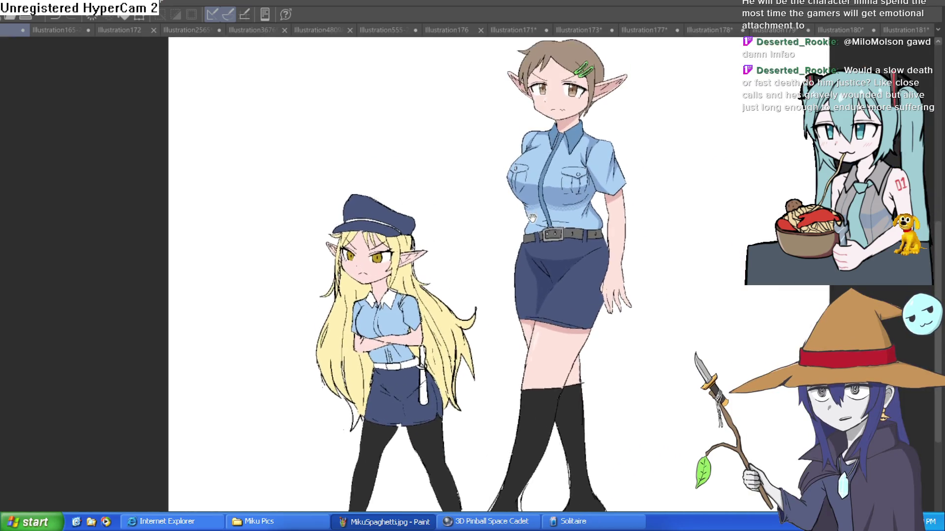
mouse_move(534, 226)
left_mouse_down()
mouse_move(523, 271)
mouse_move(535, 270)
left_mouse_up()
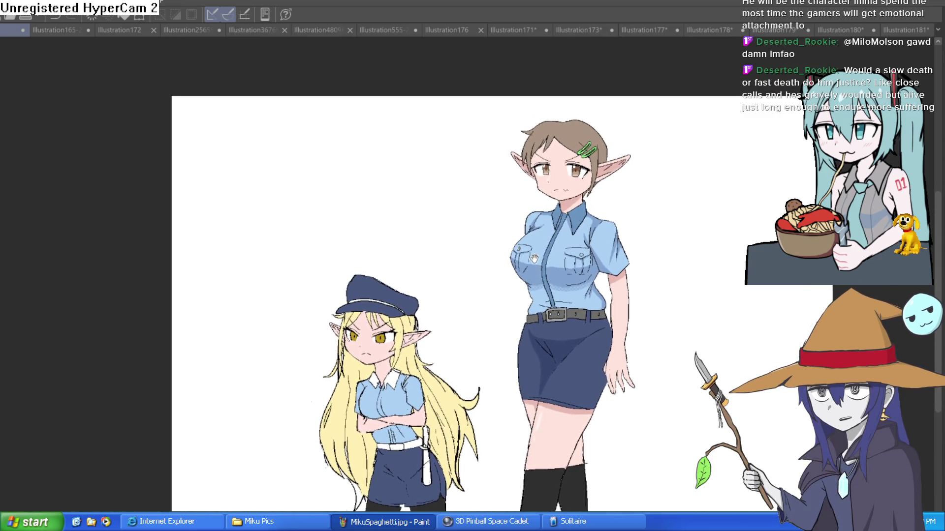